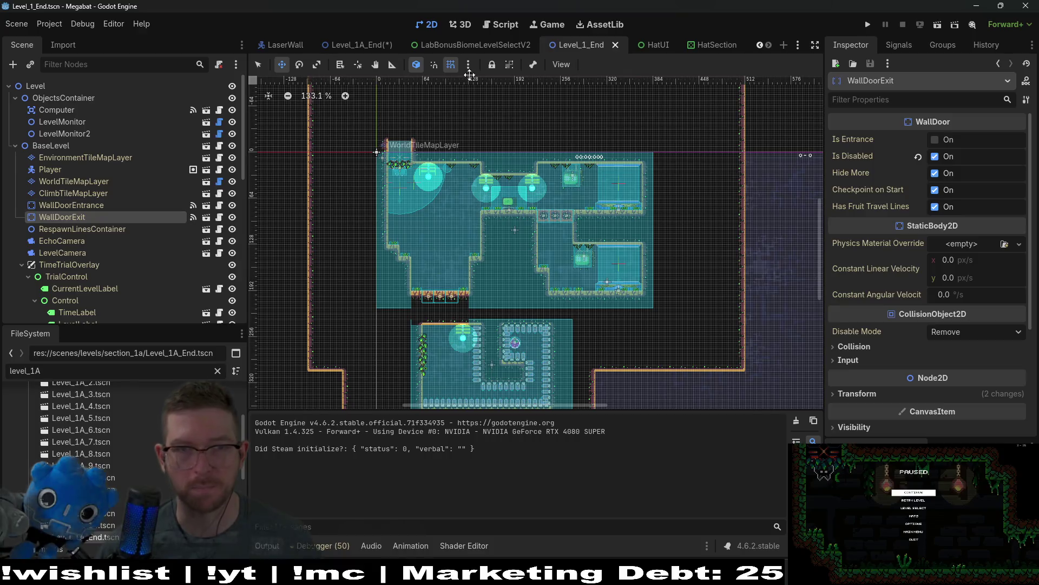
# - Switch to the Level_1A_End scene, save it, and inspect the Computer node
pyautogui.click(345, 45)
pyautogui.hotkey('ctrl', 's')
pyautogui.scroll(5, 568, 268)
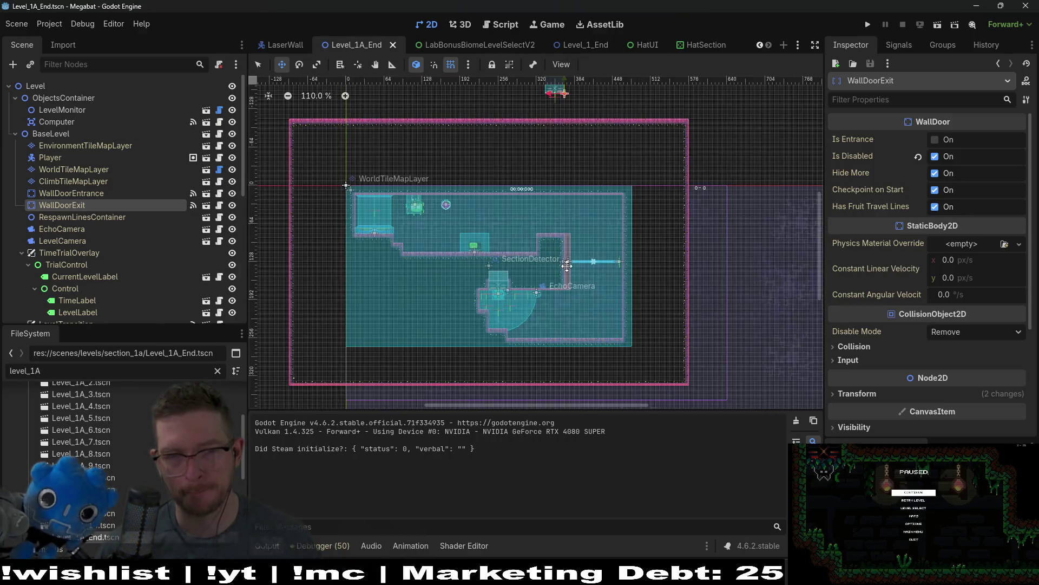
pyautogui.hscroll(-3, 592, 249)
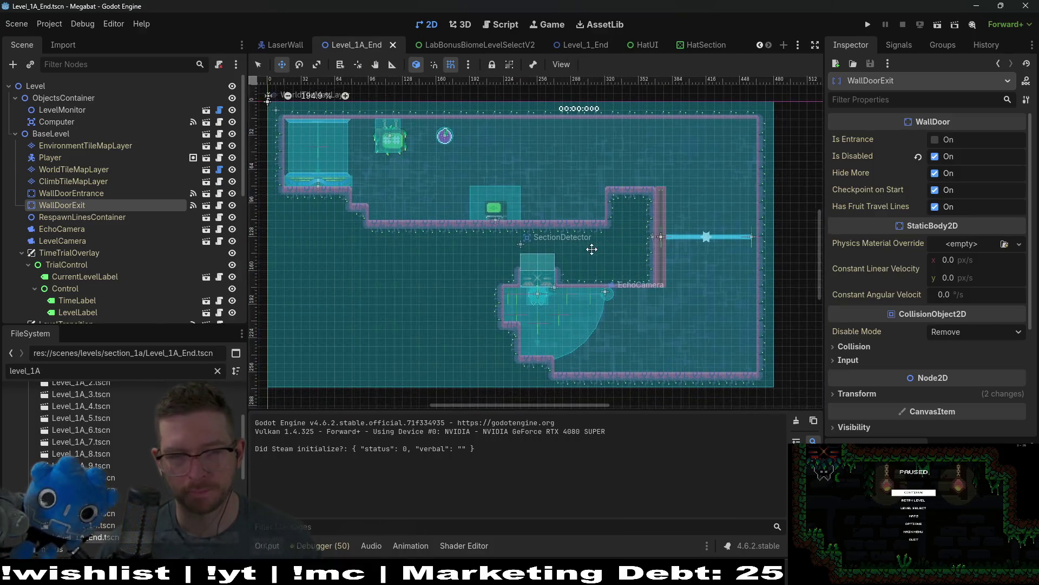
pyautogui.click(72, 123)
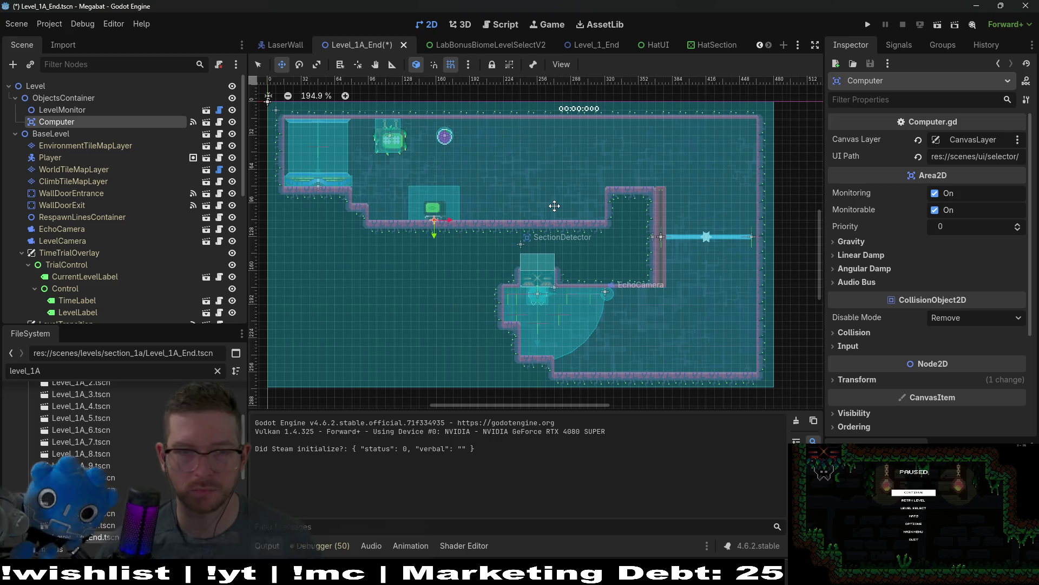
# - Pick LAB_V2 terrain on WorldTileMapLayer, then inspect the SectionDetector node
pyautogui.scroll(3, 485, 213)
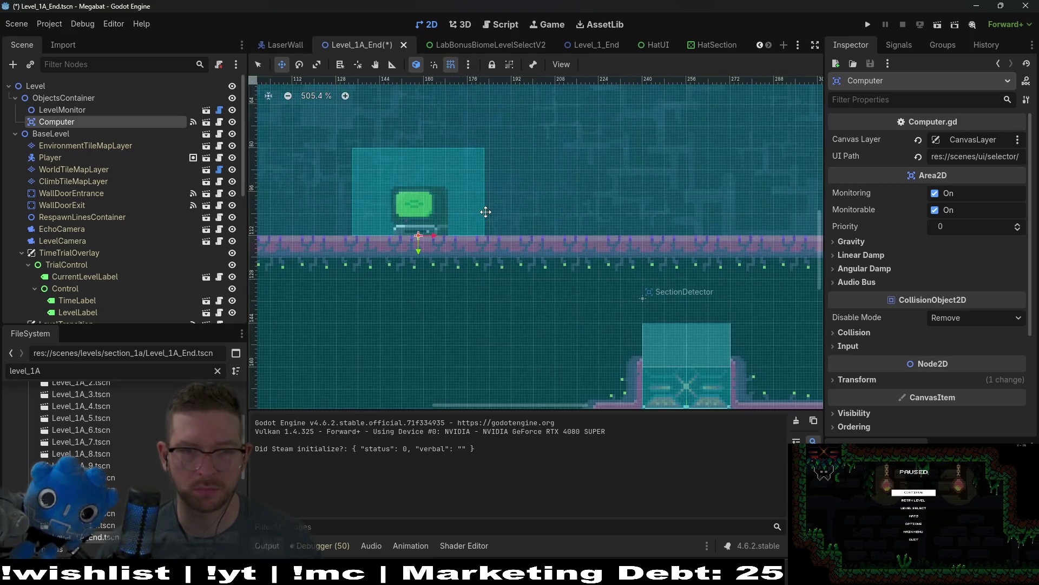
pyautogui.scroll(-3, 495, 202)
pyautogui.scroll(3, 484, 225)
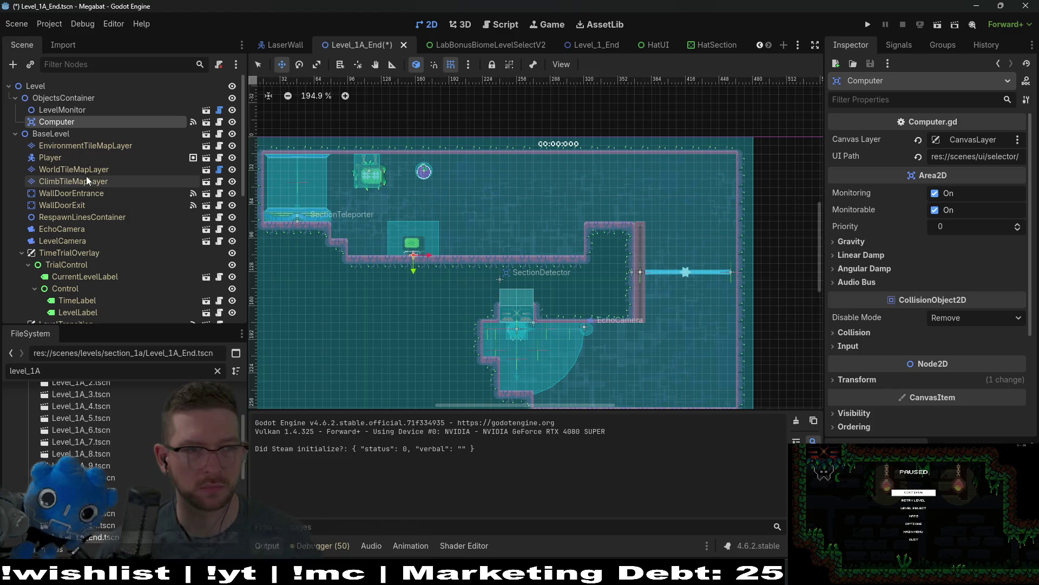
pyautogui.click(295, 493)
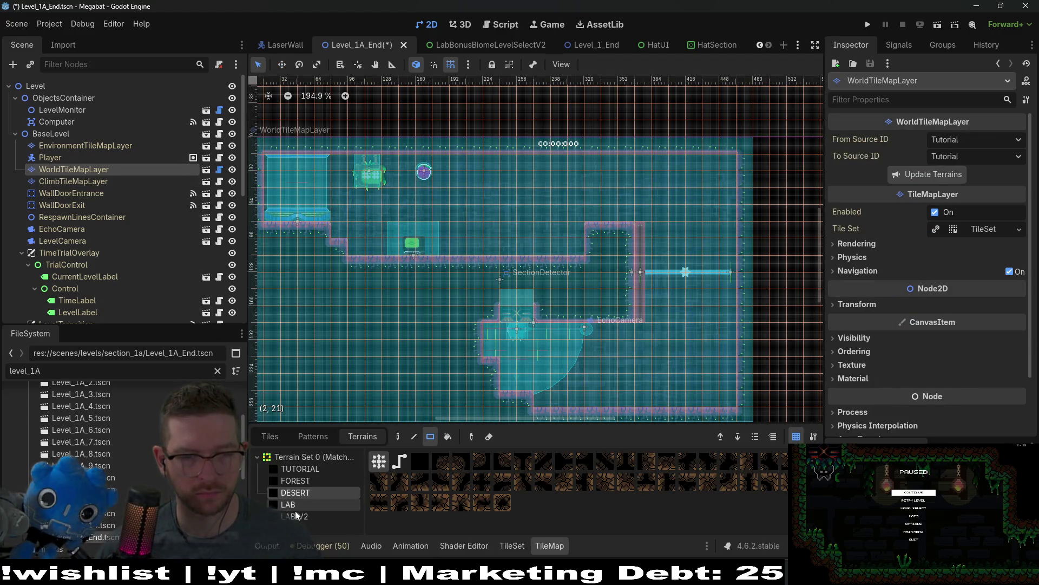
pyautogui.click(298, 517)
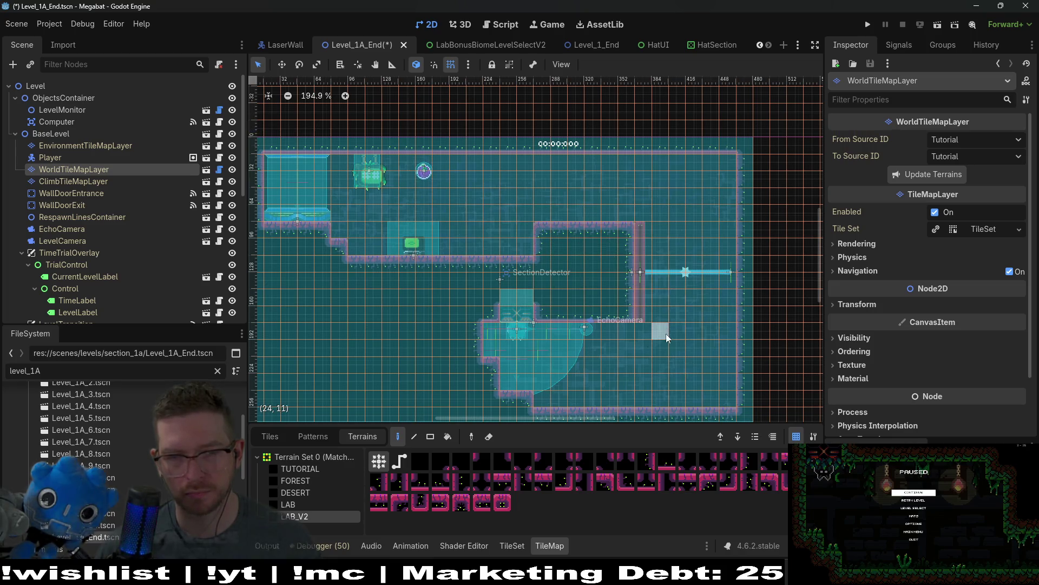
pyautogui.scroll(-5, 109, 216)
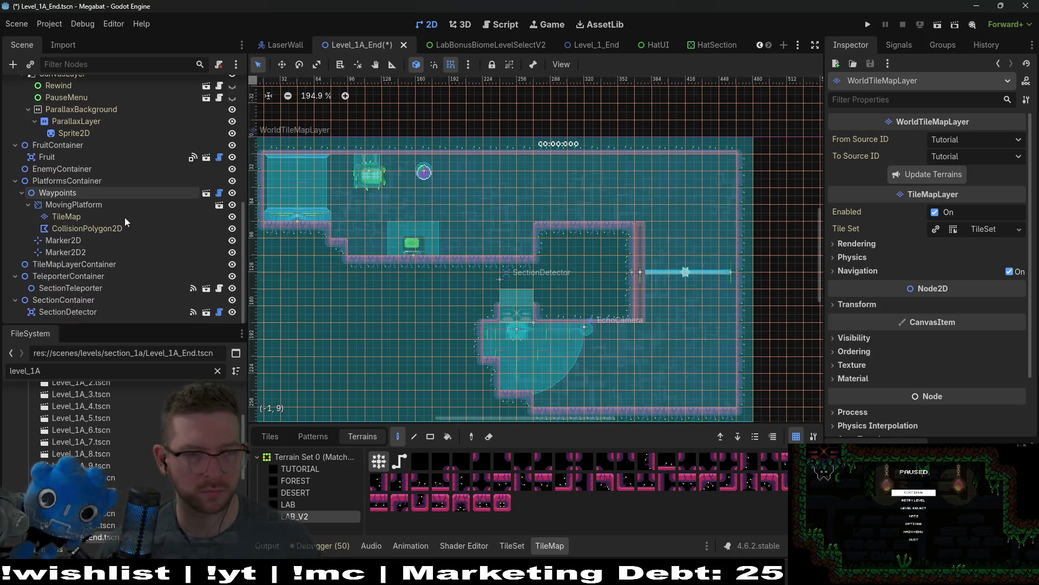
pyautogui.click(61, 313)
# - Give Waypoints 0.5 travel time and 0.25 wait time, save, and run the scene
pyautogui.click(80, 205)
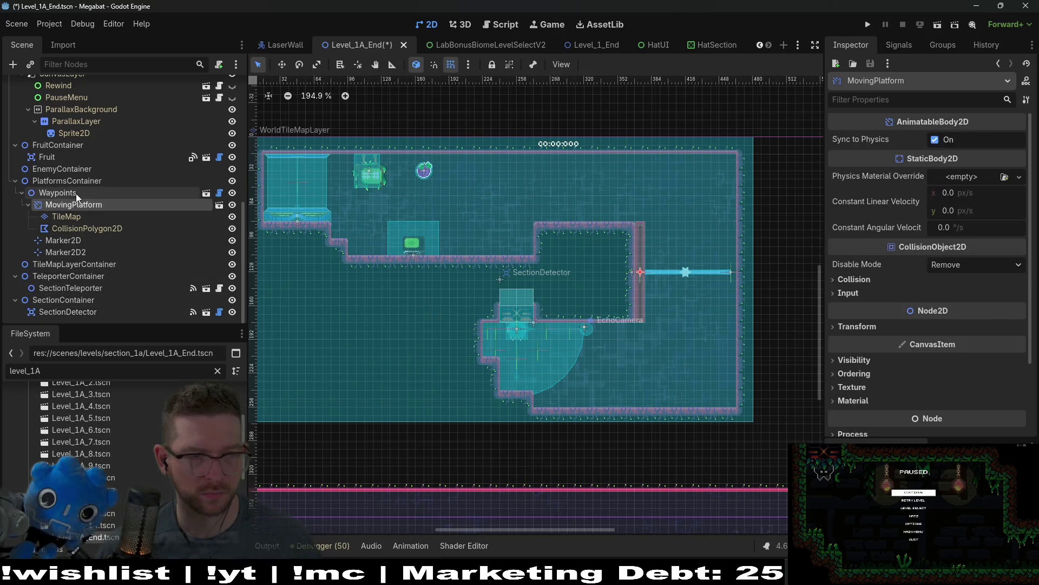
pyautogui.click(76, 193)
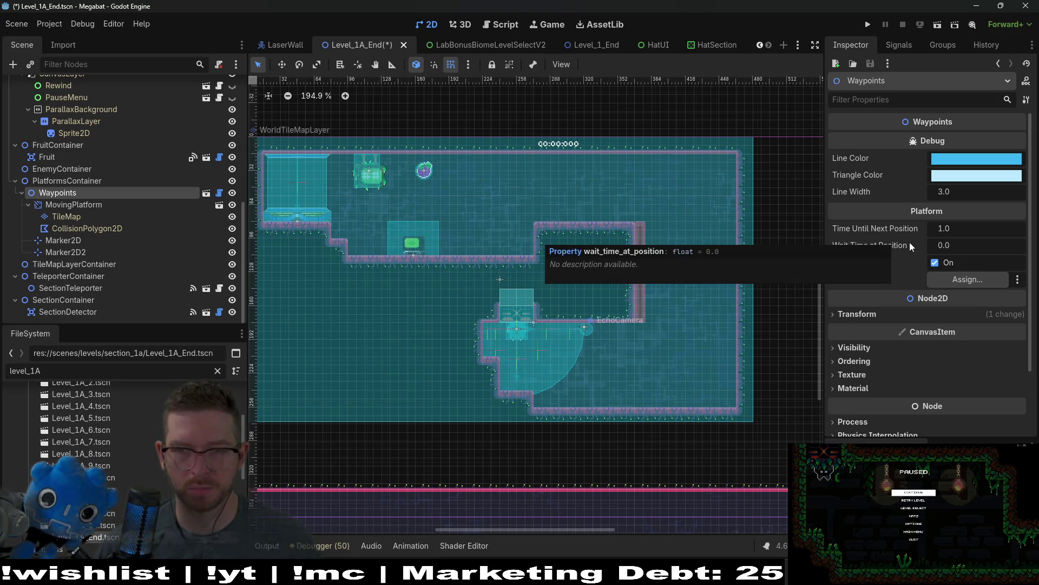
pyautogui.click(975, 228)
pyautogui.write('0.25')
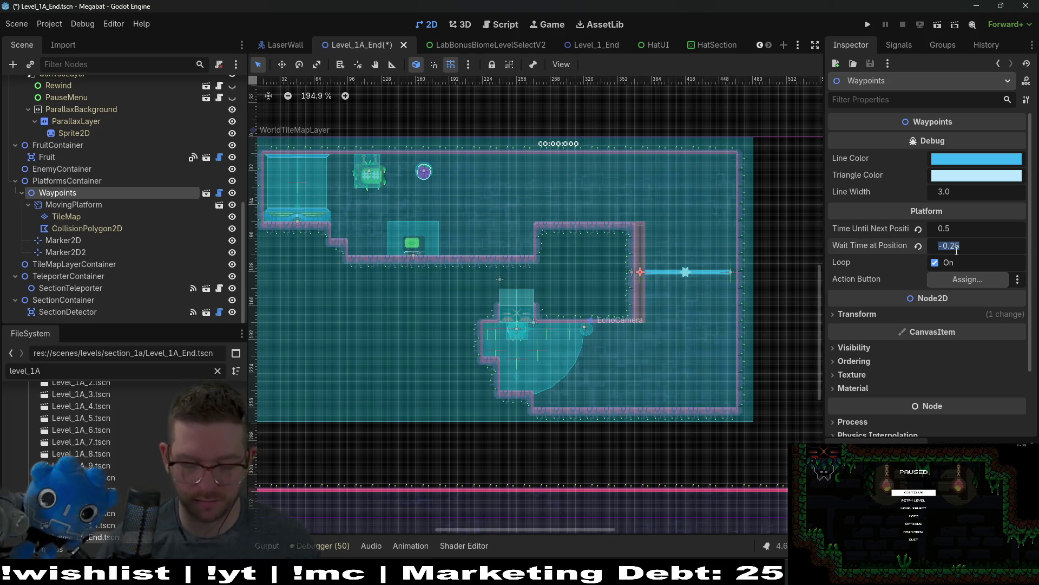
pyautogui.hotkey('ctrl', 's')
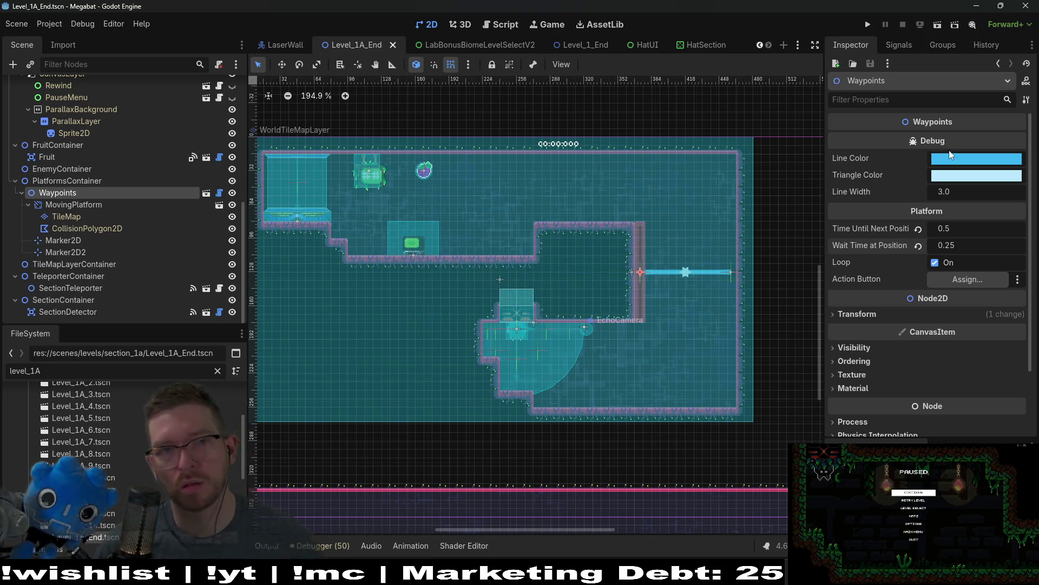
pyautogui.click(944, 24)
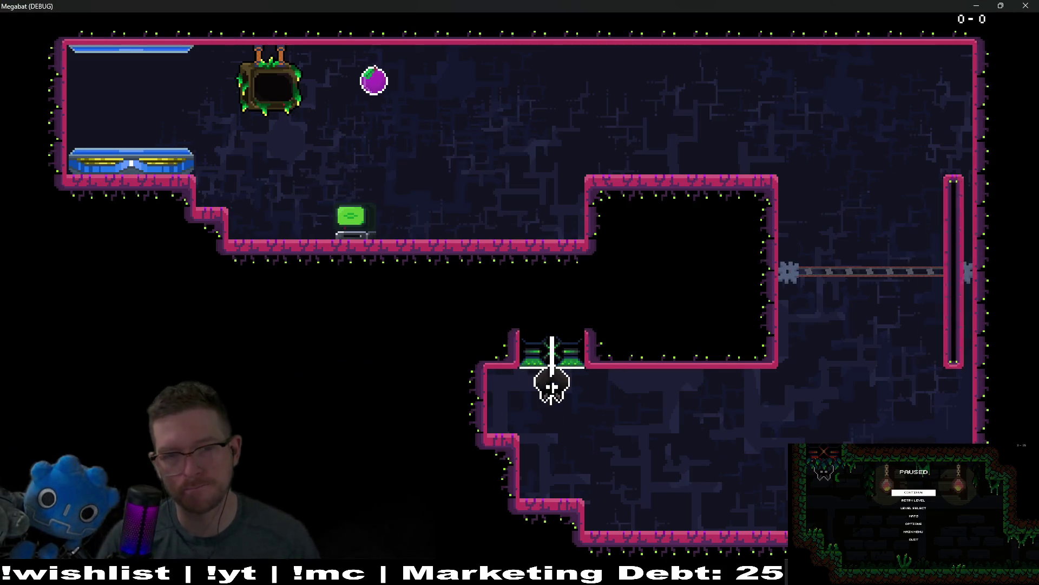
# - Fly the bat up past the sliding wall and land on the platform ledge
pyautogui.press('Right')
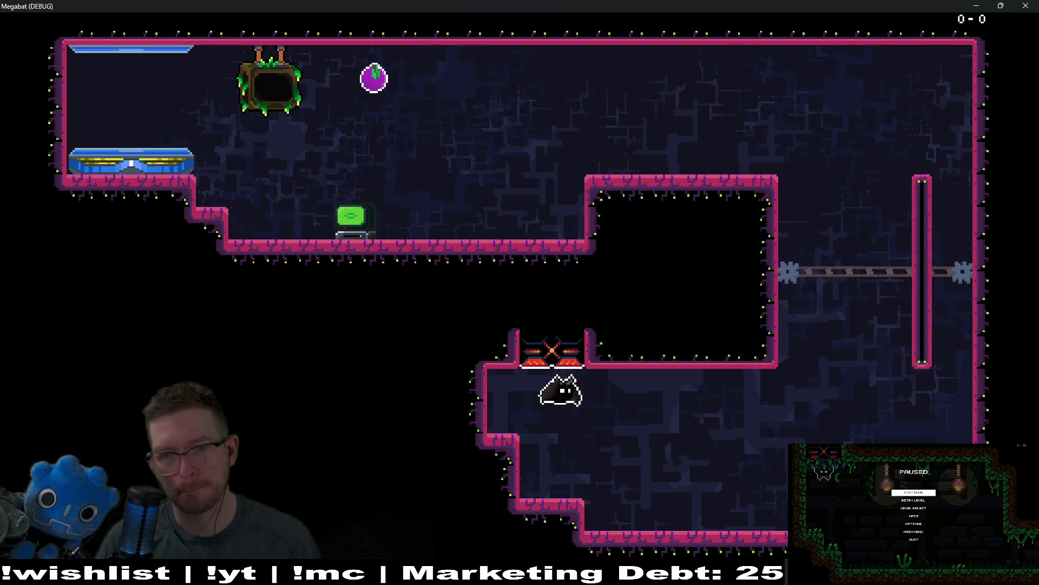
pyautogui.press('space')
pyautogui.press('Left')
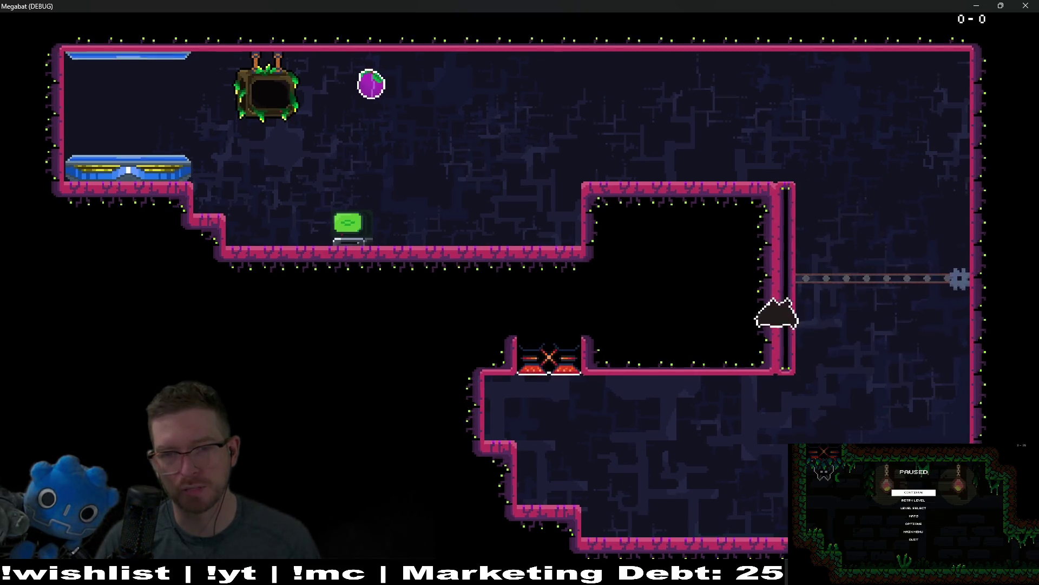
pyautogui.press('Right')
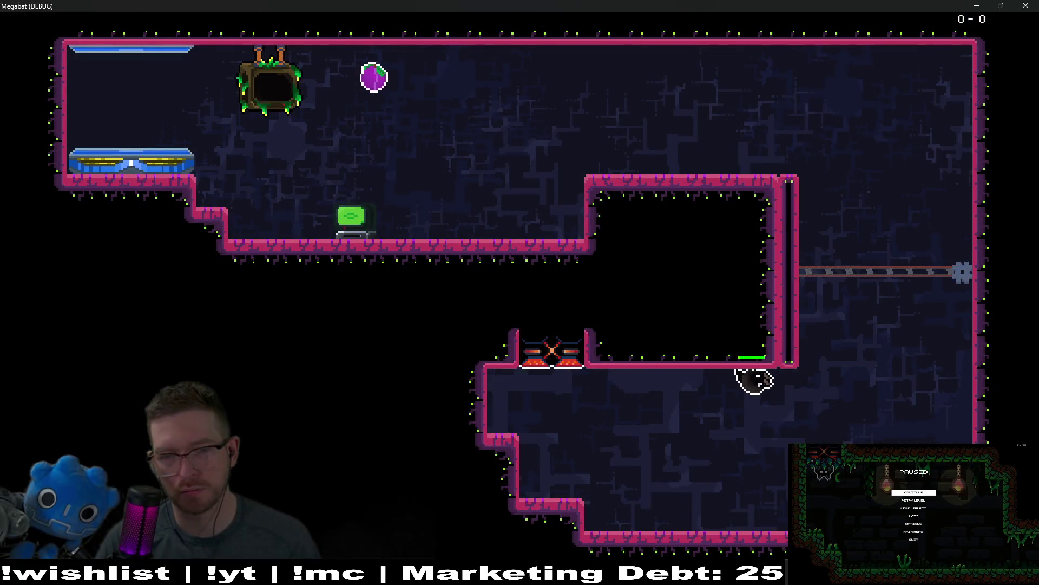
pyautogui.press('space')
pyautogui.press('space')
pyautogui.press('Left')
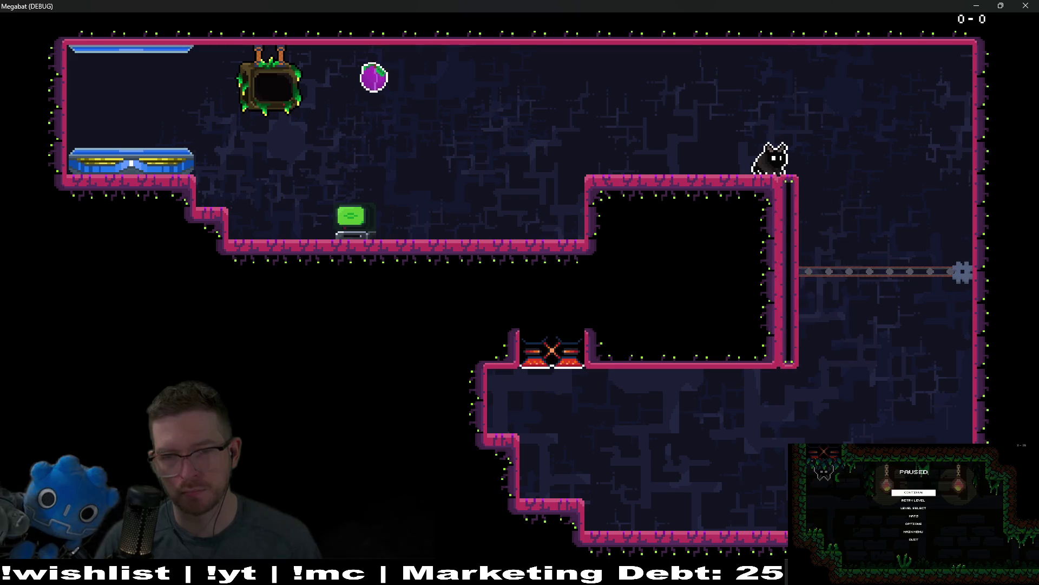
# - Close the game, check CollisionPolygon2D, MovingPlatform and Waypoints, then rerun the scene with F6
pyautogui.press('F8')
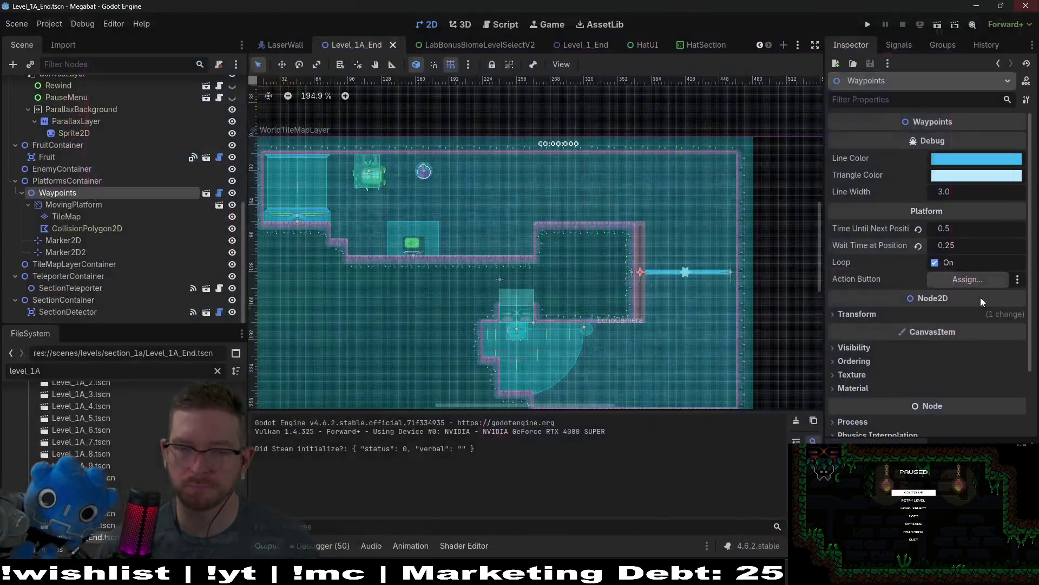
pyautogui.moveTo(666, 379); pyautogui.dragTo(658, 257)
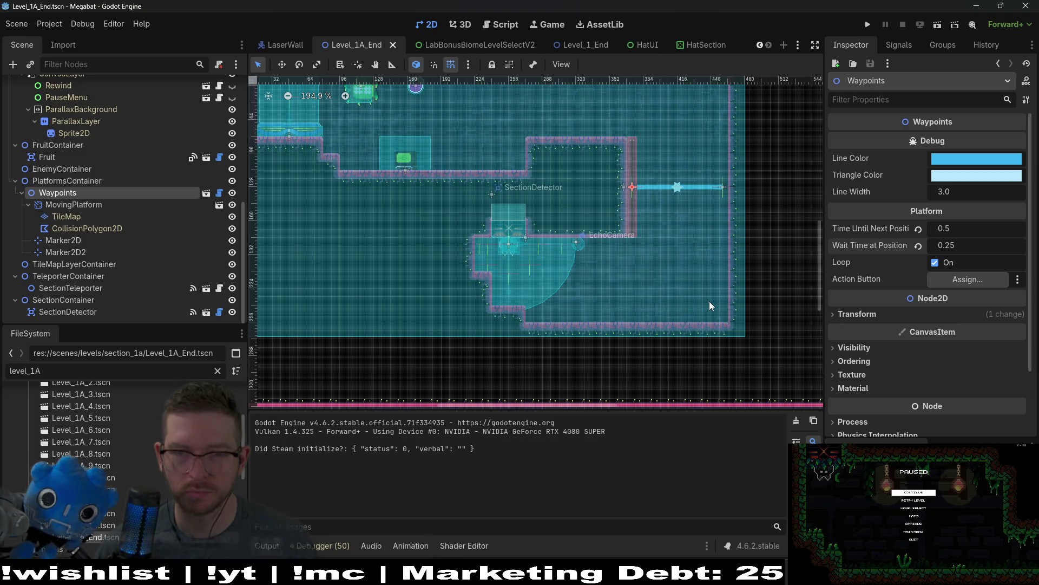
pyautogui.click(85, 228)
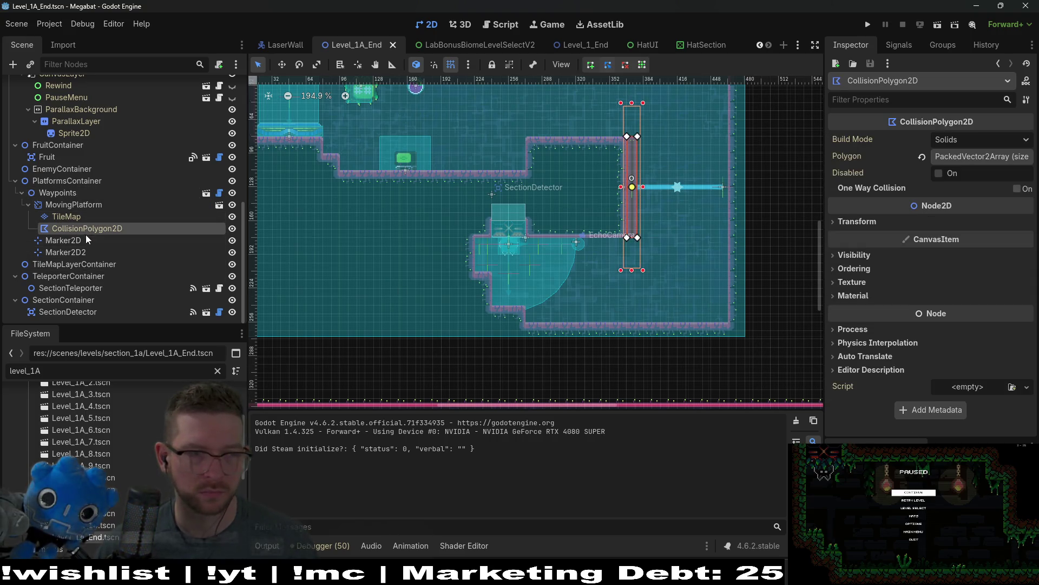
pyautogui.click(92, 205)
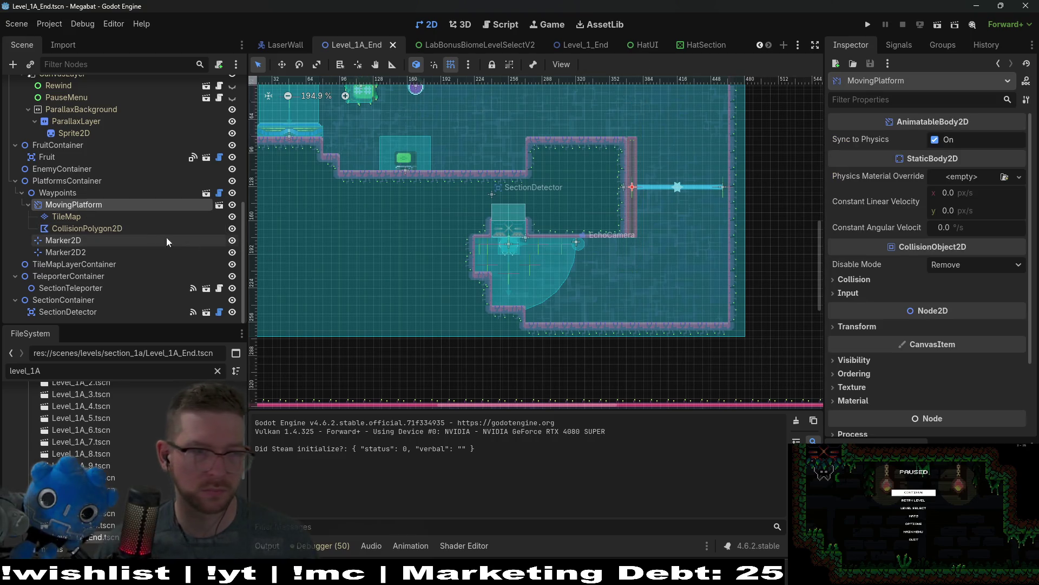
pyautogui.click(60, 194)
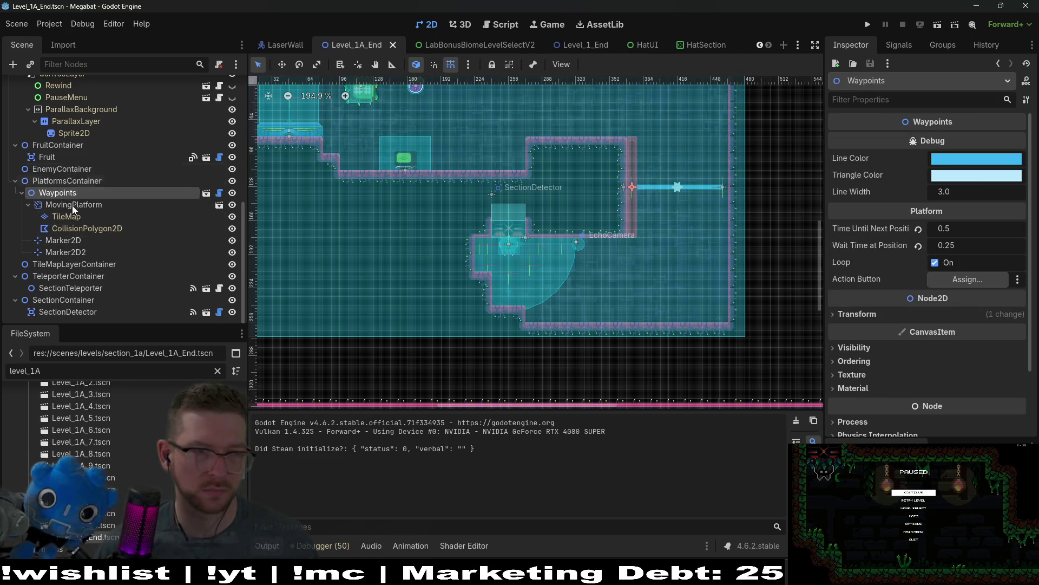
pyautogui.click(81, 206)
pyautogui.click(82, 196)
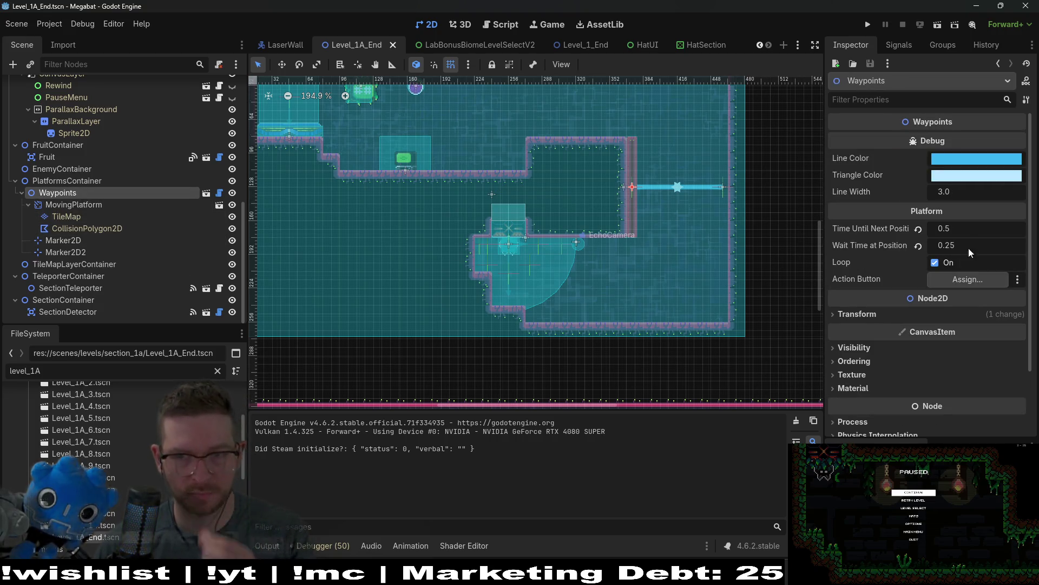
pyautogui.press('F6')
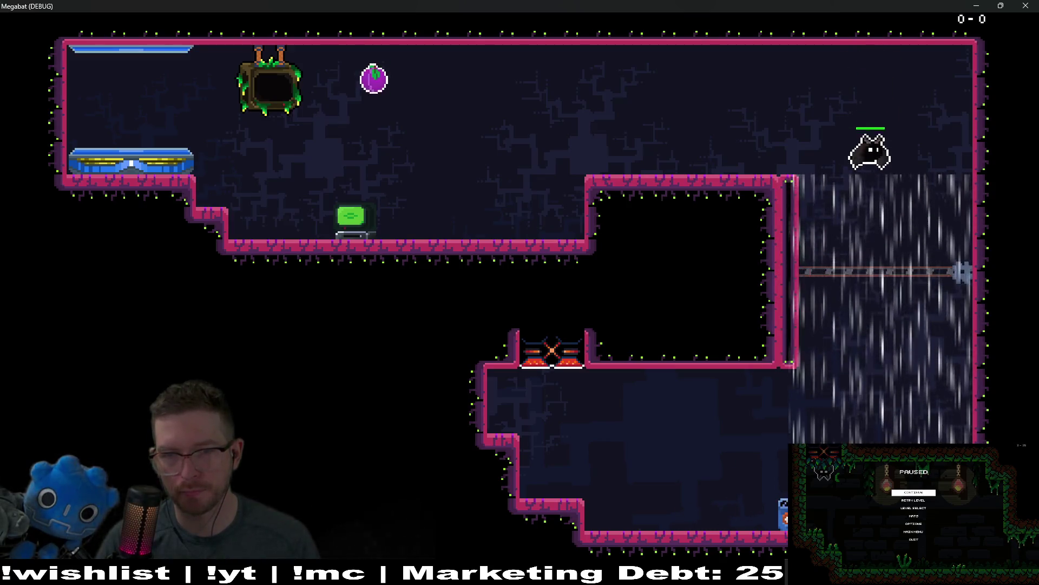
# - Steer the bat through the wind area onto the ledge, then close the game window
pyautogui.press('Right')
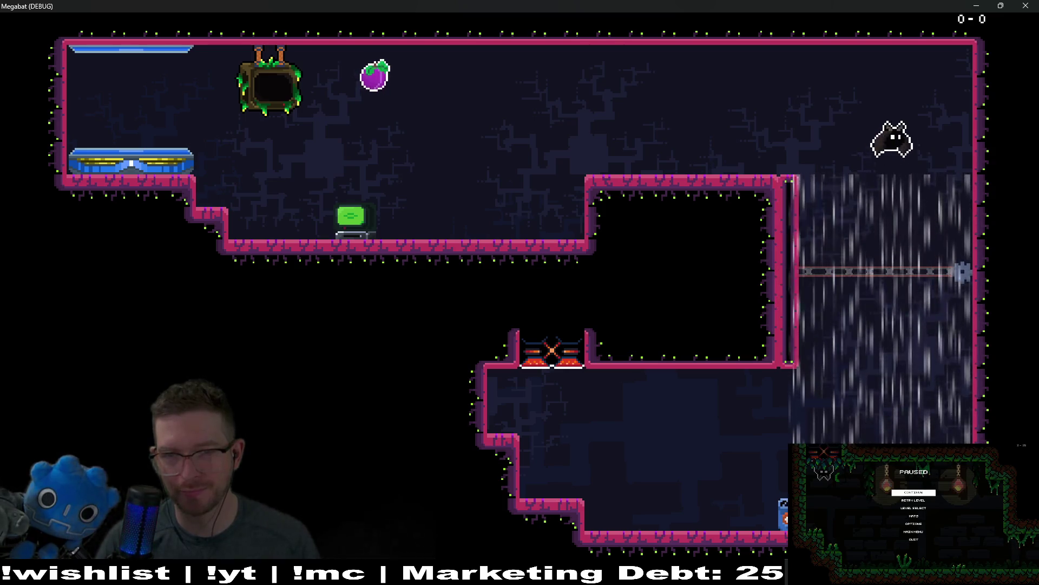
pyautogui.press('Left')
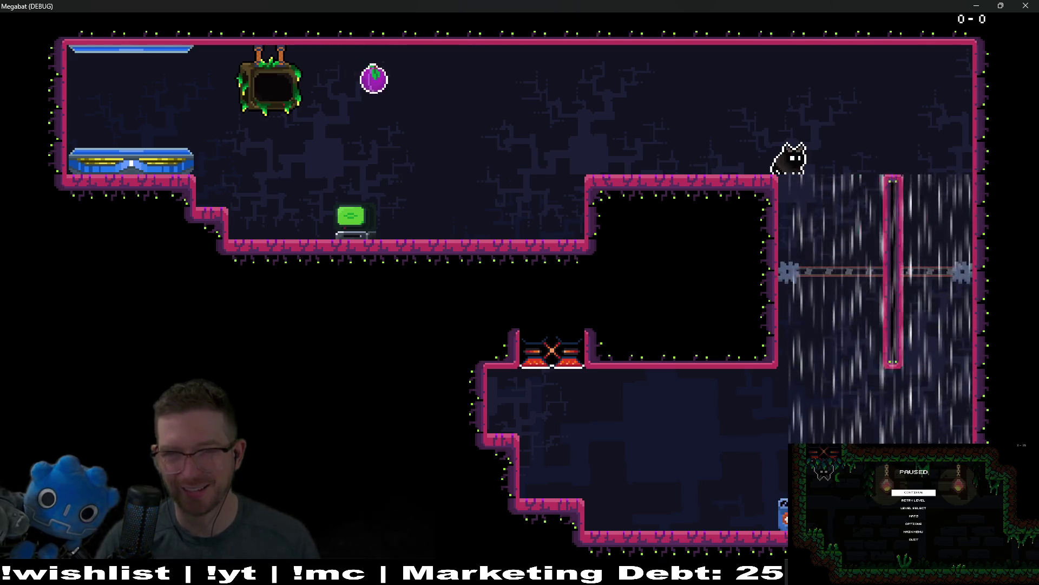
pyautogui.press('Right')
pyautogui.press('Left')
pyautogui.press('space')
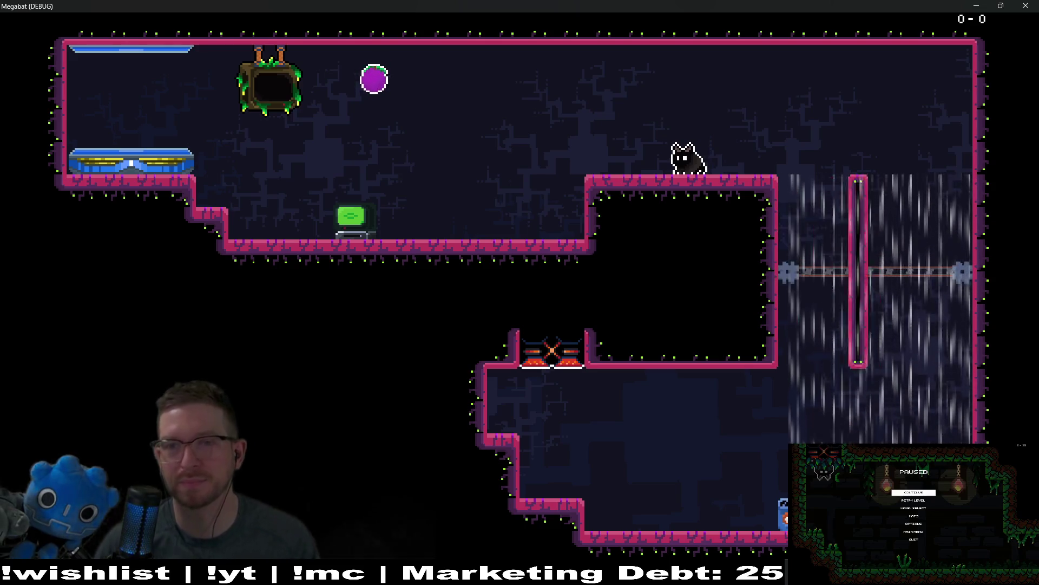
pyautogui.click(1034, 11)
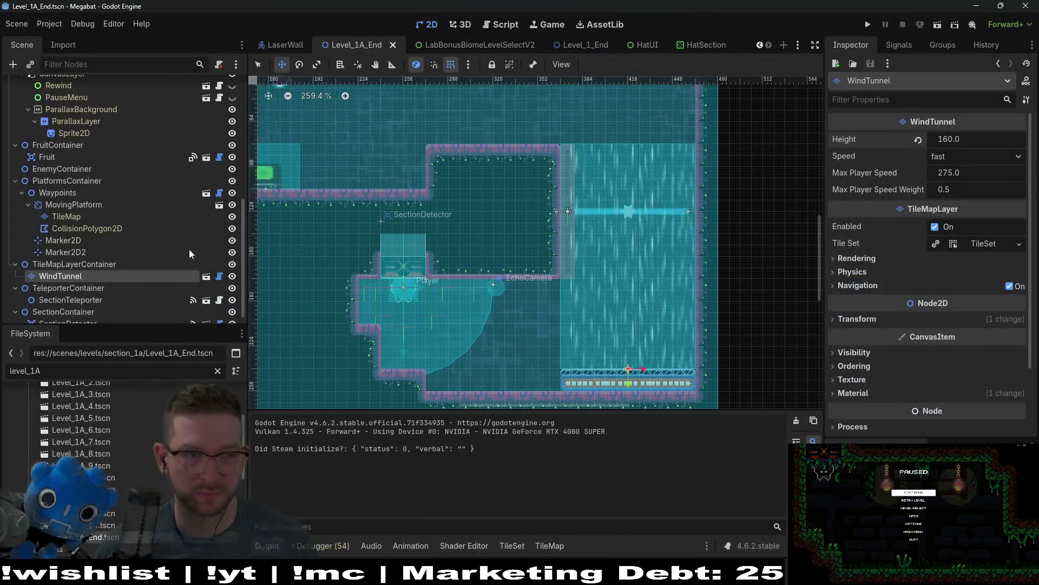
# - Instance WindTunnel.tscn as a child of TileMapLayerContainer via the 'windtunnel' search
pyautogui.scroll(3, 550, 226)
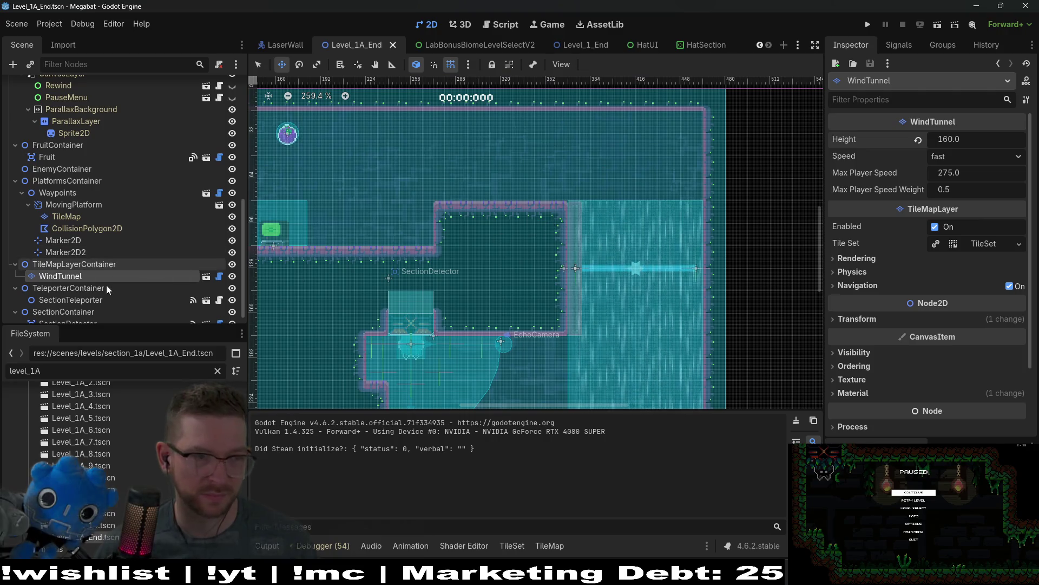
pyautogui.scroll(-1, 106, 285)
pyautogui.rightClick(77, 253)
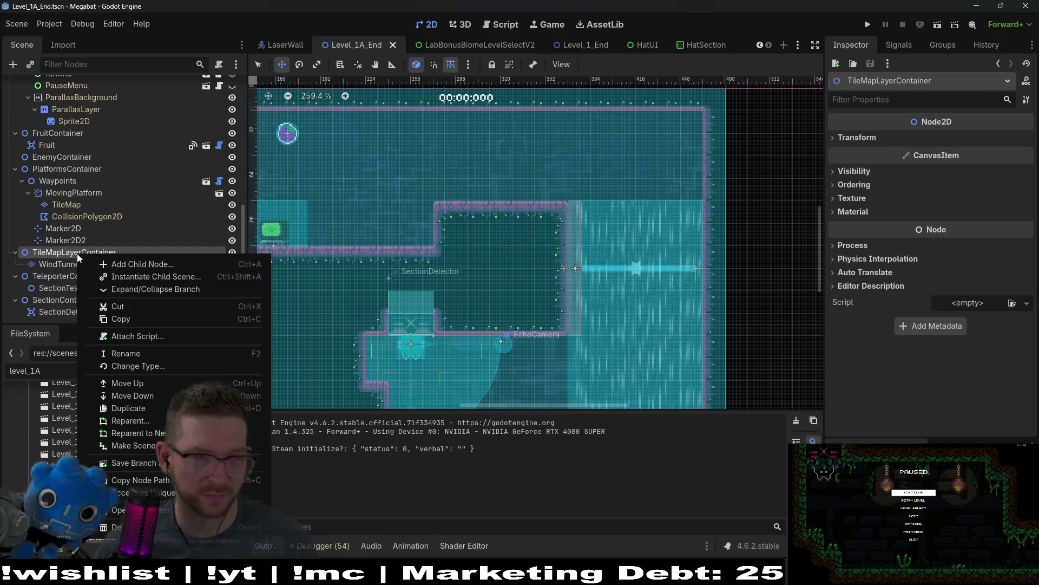
pyautogui.click(138, 276)
pyautogui.write('wind')
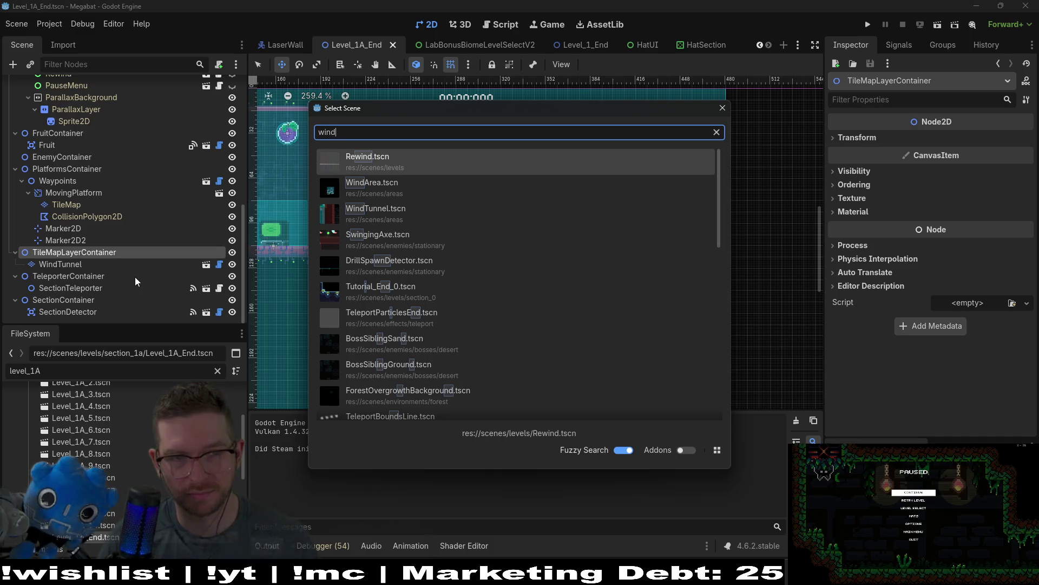
pyautogui.write('tunnel')
pyautogui.press('Return')
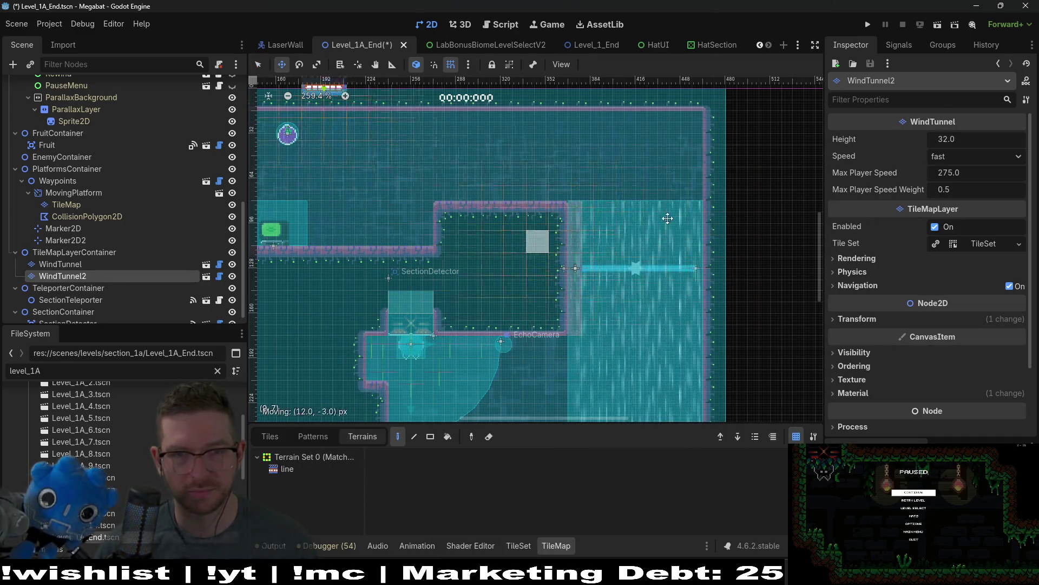
# - Rotate WindTunnel2 to 270° and place it at 464, 48 against the right wall
pyautogui.moveTo(619, 230); pyautogui.dragTo(700, 238)
pyautogui.click(909, 320)
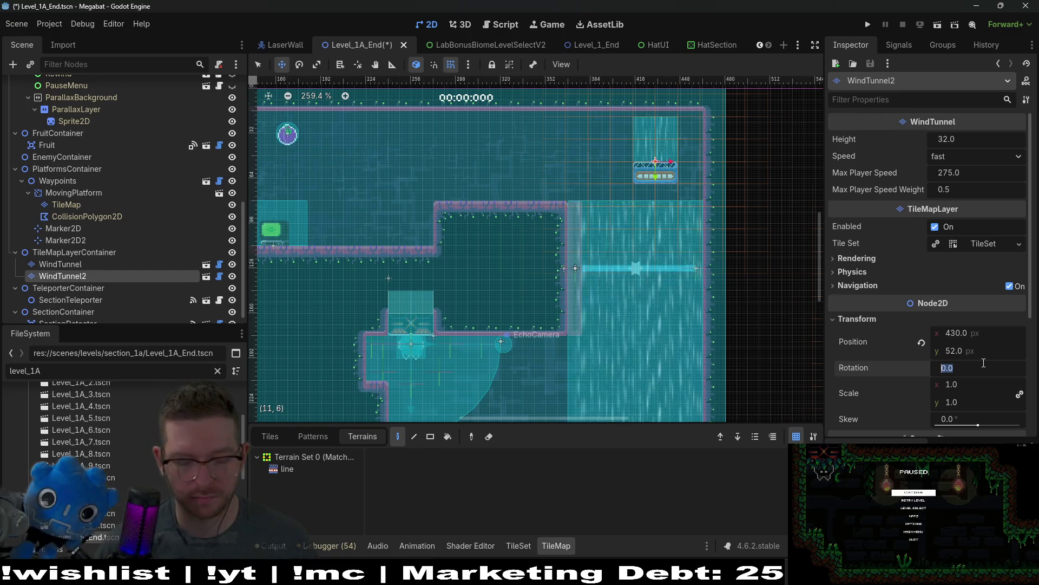
pyautogui.write('270')
pyautogui.press('Return')
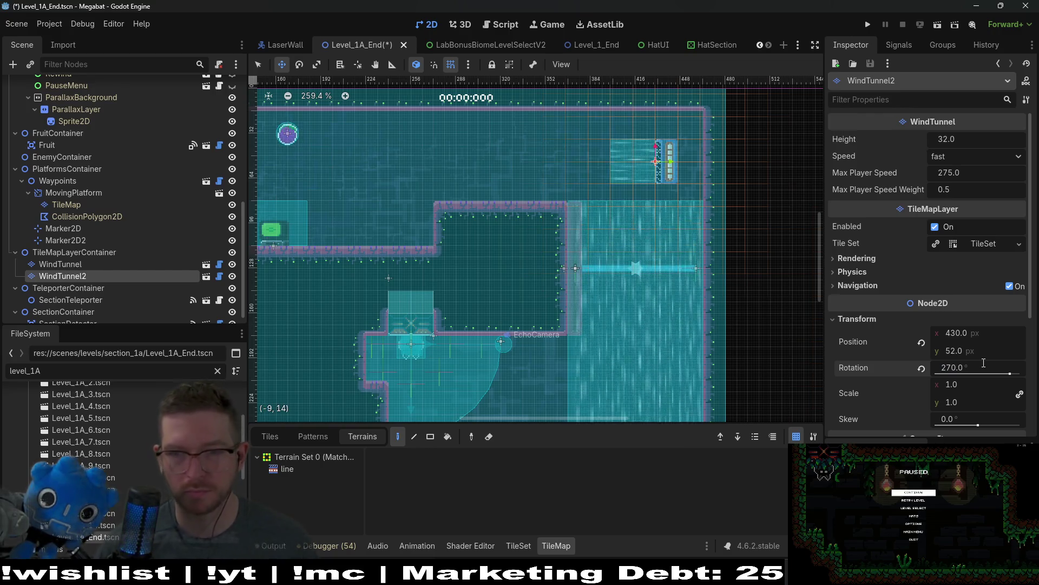
pyautogui.scroll(4, 537, 258)
pyautogui.moveTo(537, 257); pyautogui.dragTo(645, 259)
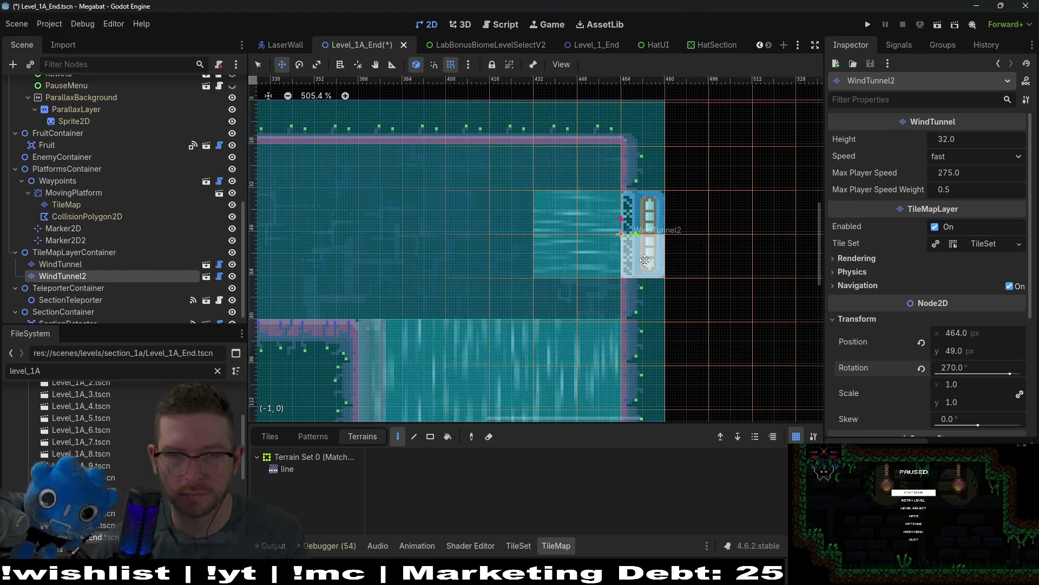
pyautogui.press('Up')
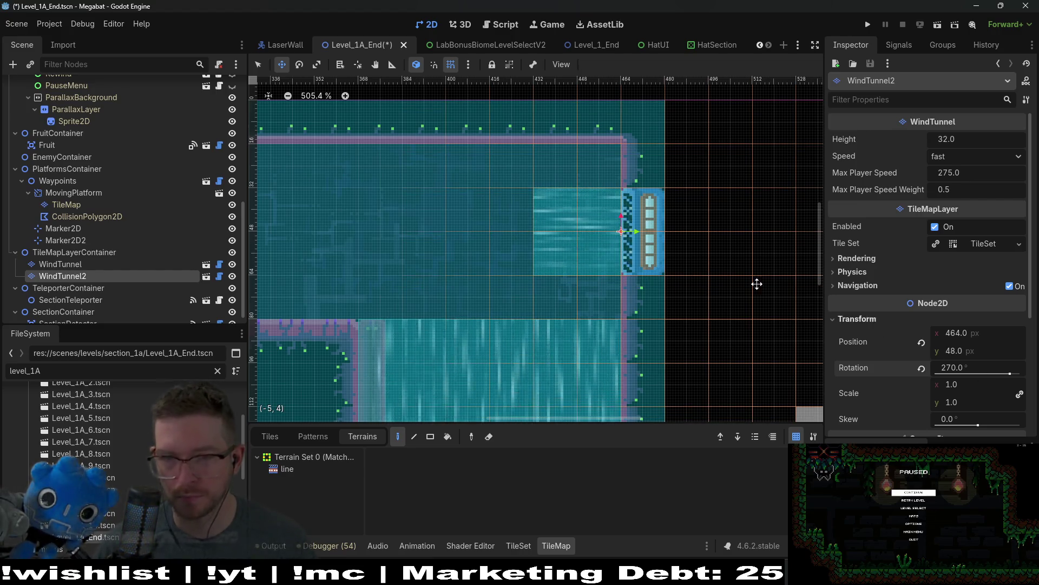
# - Paint the wind tunnel's line terrain upward along the wall
pyautogui.click(286, 469)
pyautogui.moveTo(647, 281); pyautogui.dragTo(644, 178)
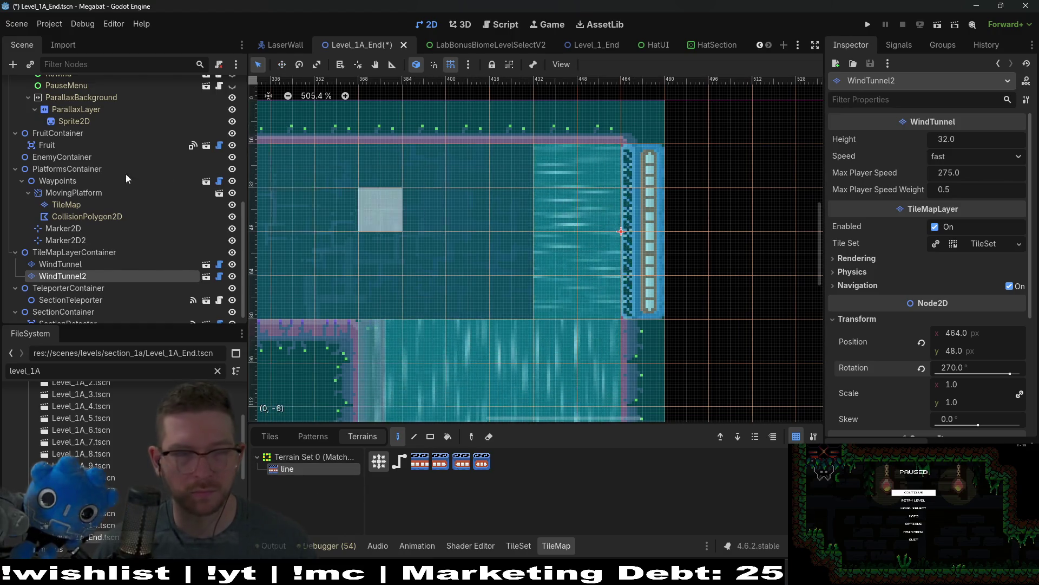
pyautogui.scroll(10, 125, 174)
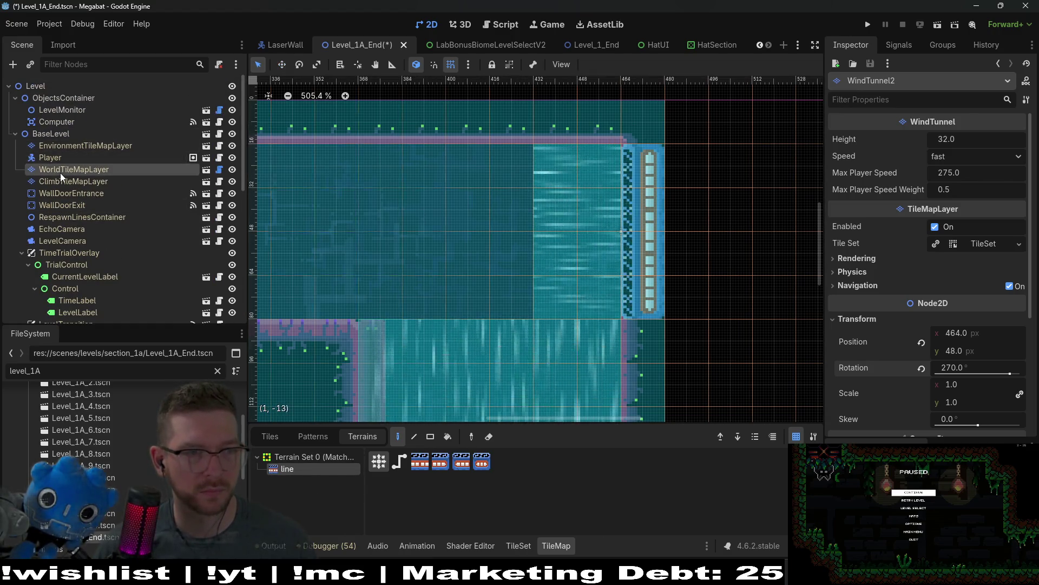
# - Paint a column of LAB_V2 wall tiles on WorldTileMapLayer beside WindTunnel2
pyautogui.click(60, 173)
pyautogui.click(307, 481)
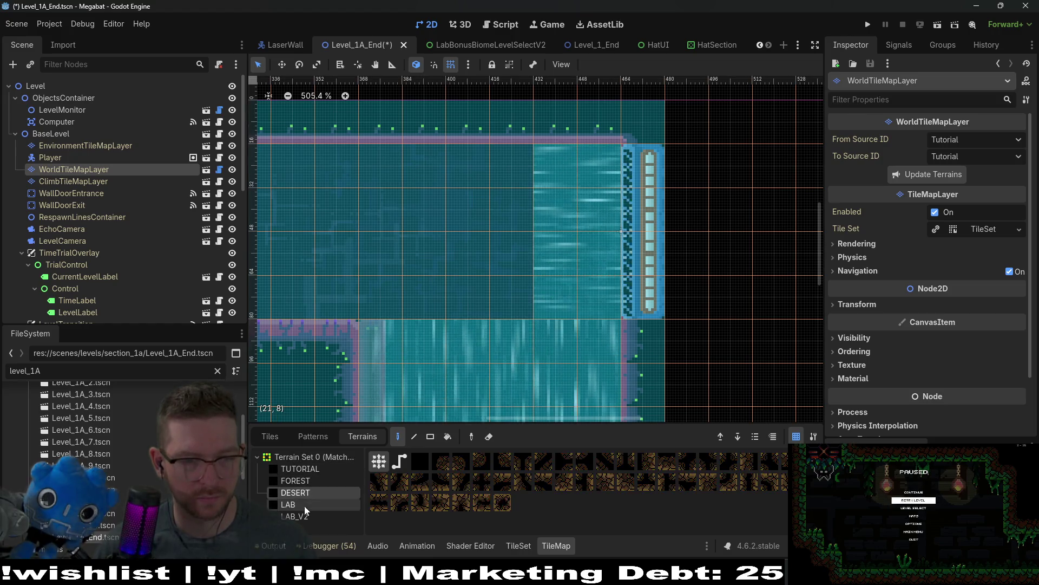
pyautogui.click(303, 516)
pyautogui.moveTo(636, 313); pyautogui.dragTo(637, 179)
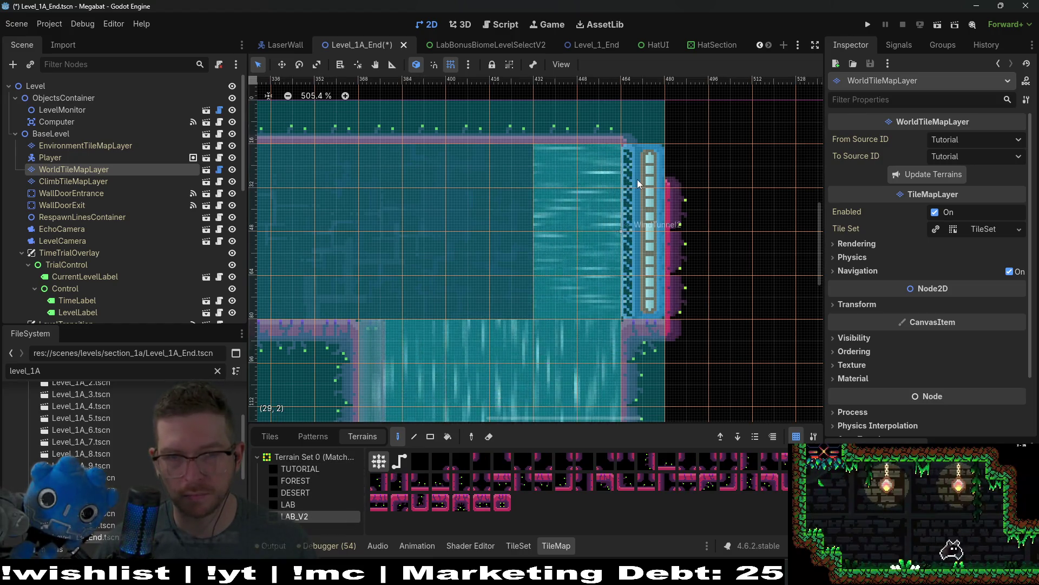
pyautogui.scroll(-2, 503, 271)
pyautogui.scroll(-2, 521, 258)
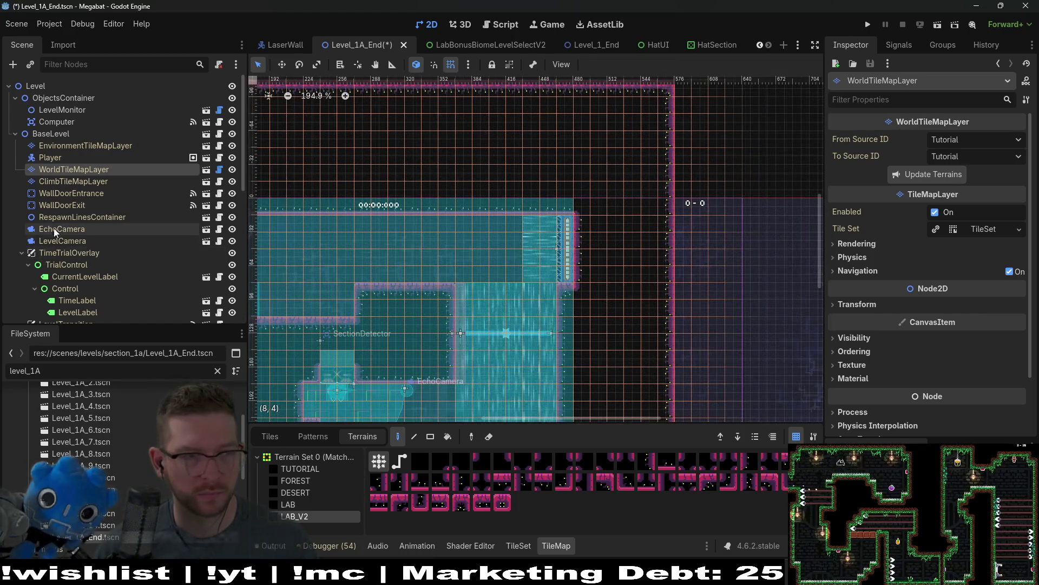
pyautogui.scroll(-5, 87, 178)
pyautogui.click(69, 295)
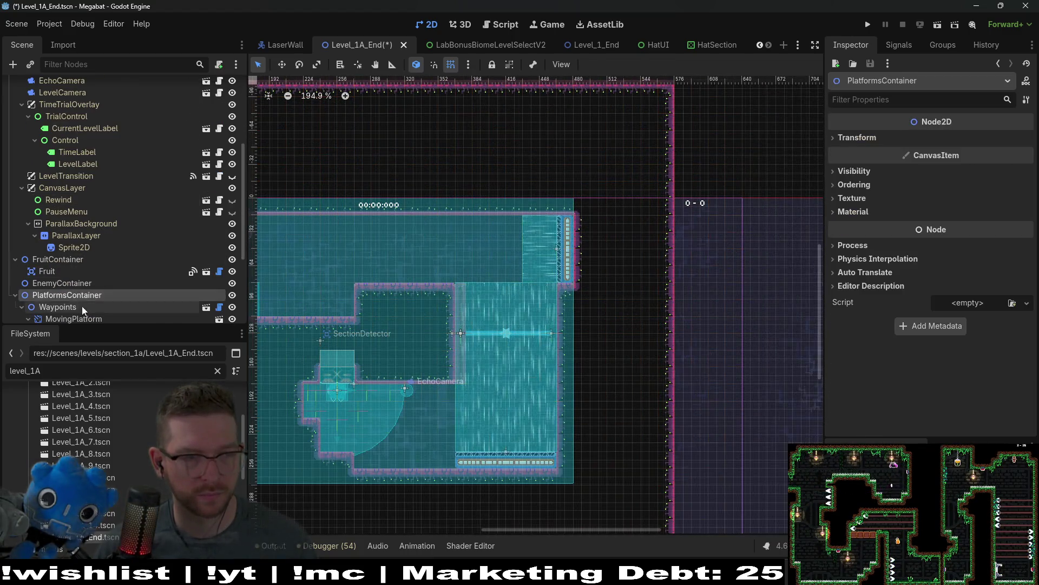
pyautogui.scroll(-3, 82, 287)
# - Raise WindTunnel2's Inspector Height from 32, entering 194 while adjusting
pyautogui.scroll(-2, 101, 288)
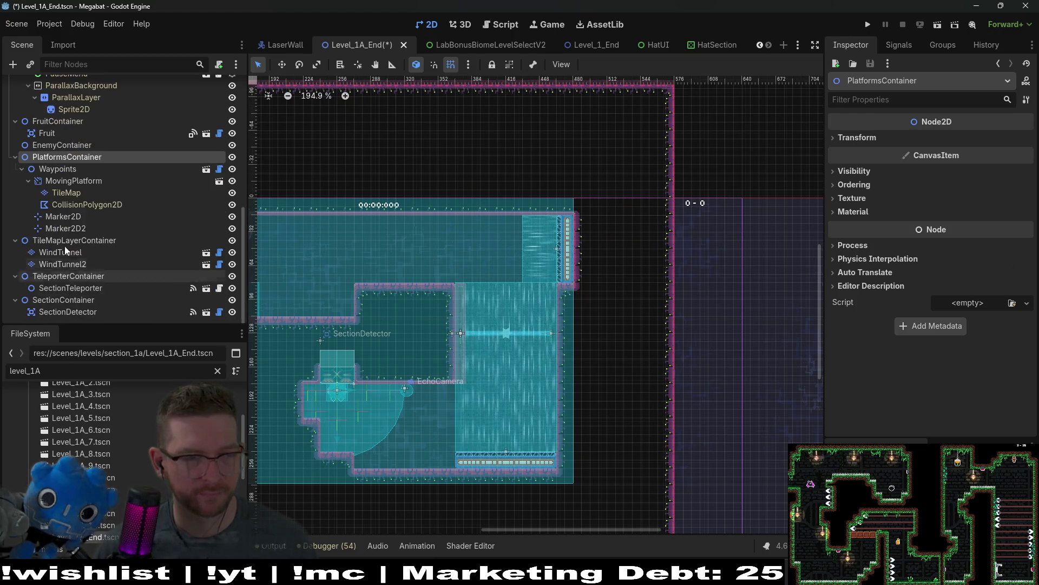
pyautogui.click(66, 265)
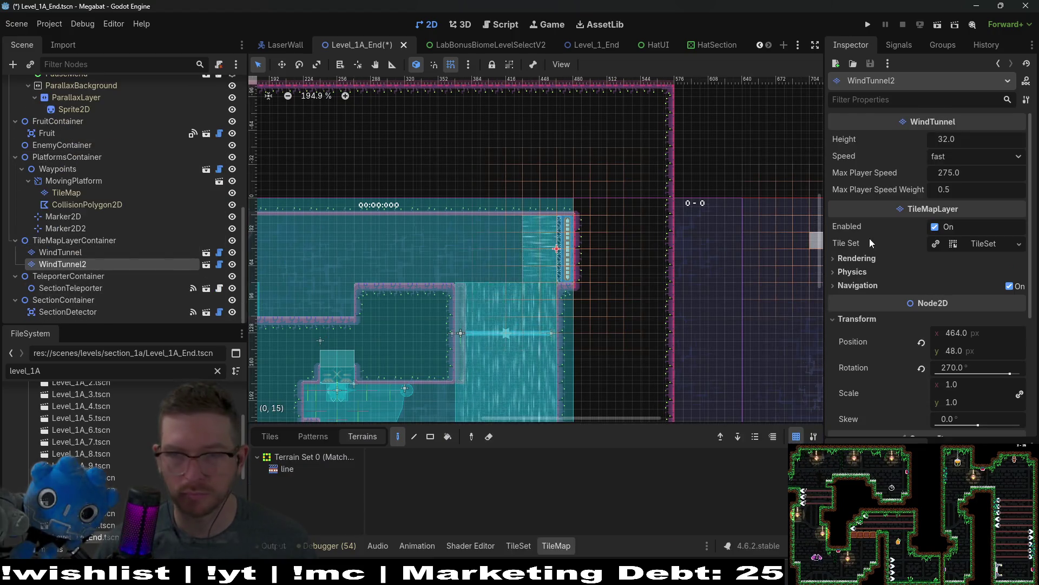
pyautogui.click(968, 140)
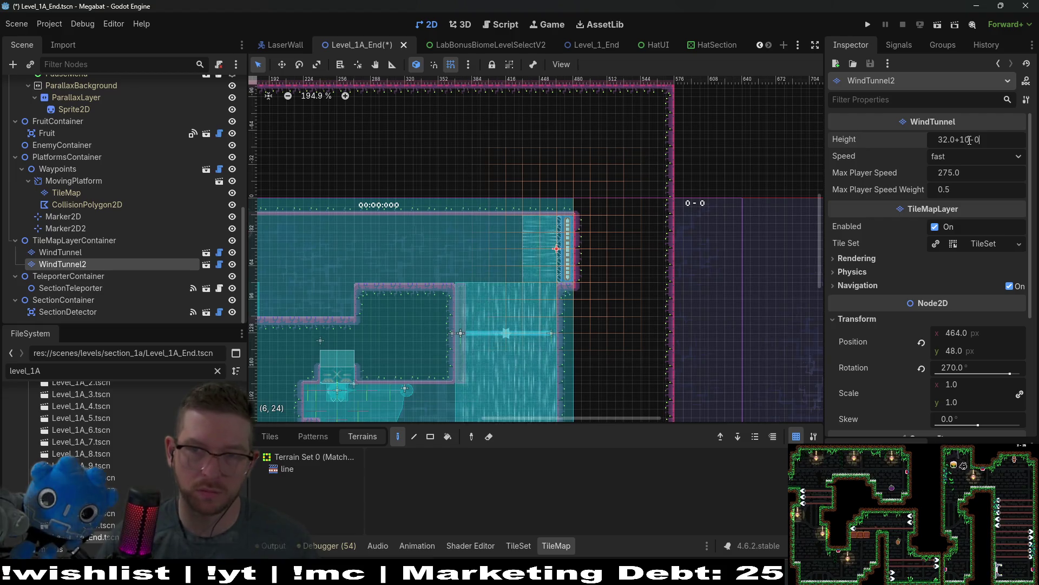
pyautogui.press('Return')
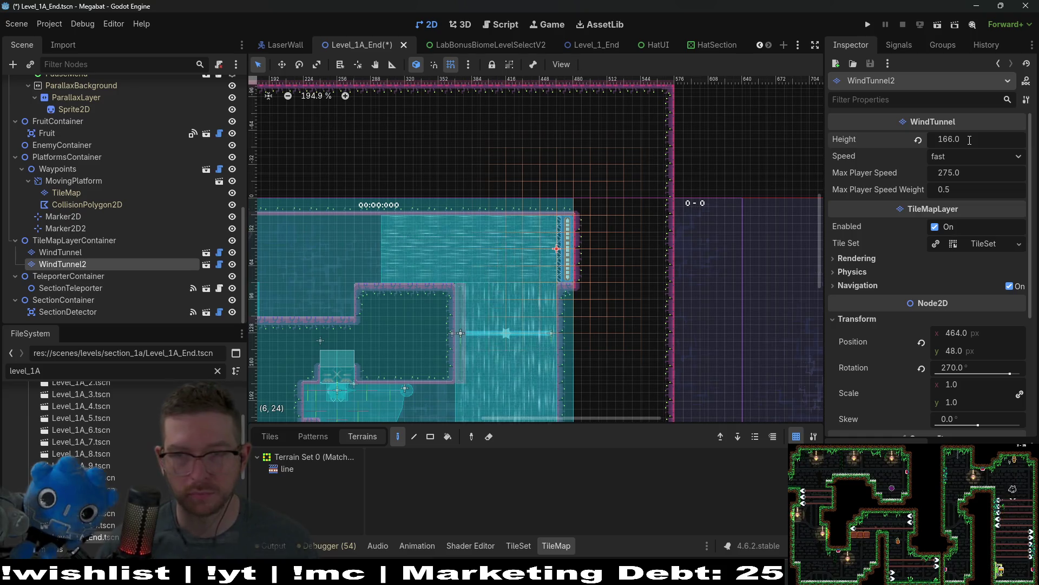
pyautogui.click(969, 140)
pyautogui.write('198')
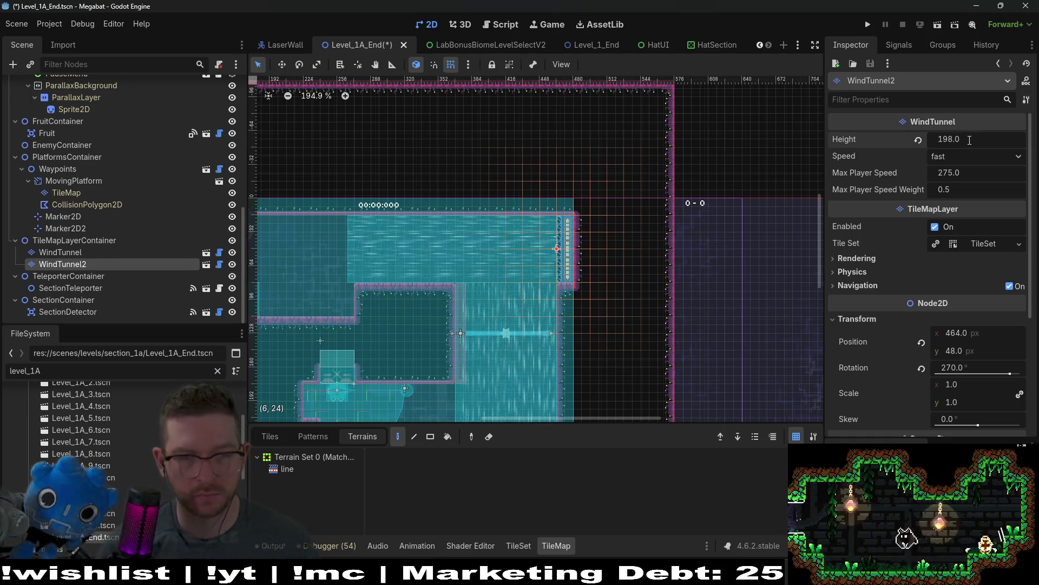
pyautogui.scroll(5, 316, 256)
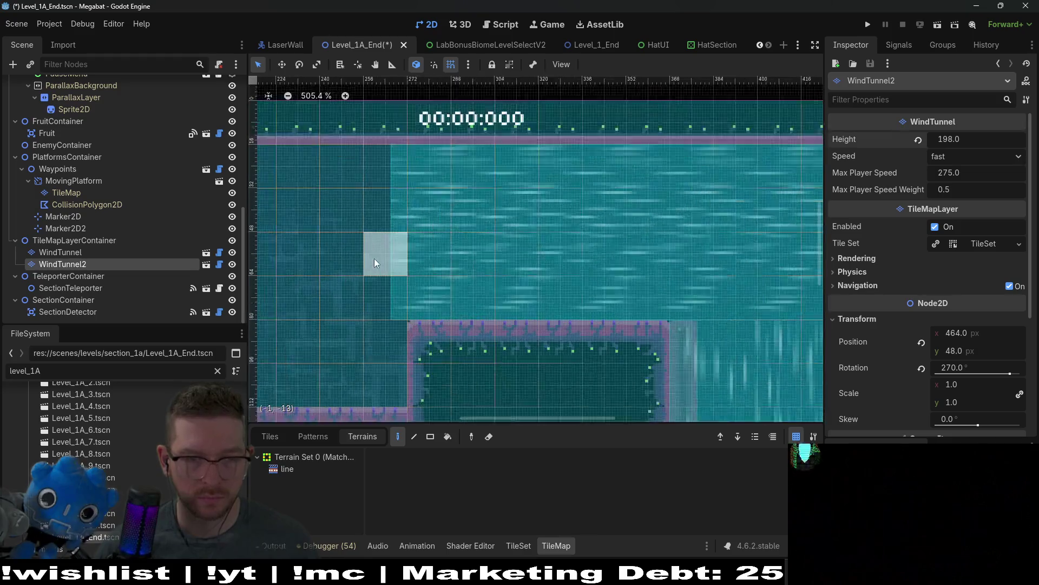
pyautogui.scroll(3, 404, 261)
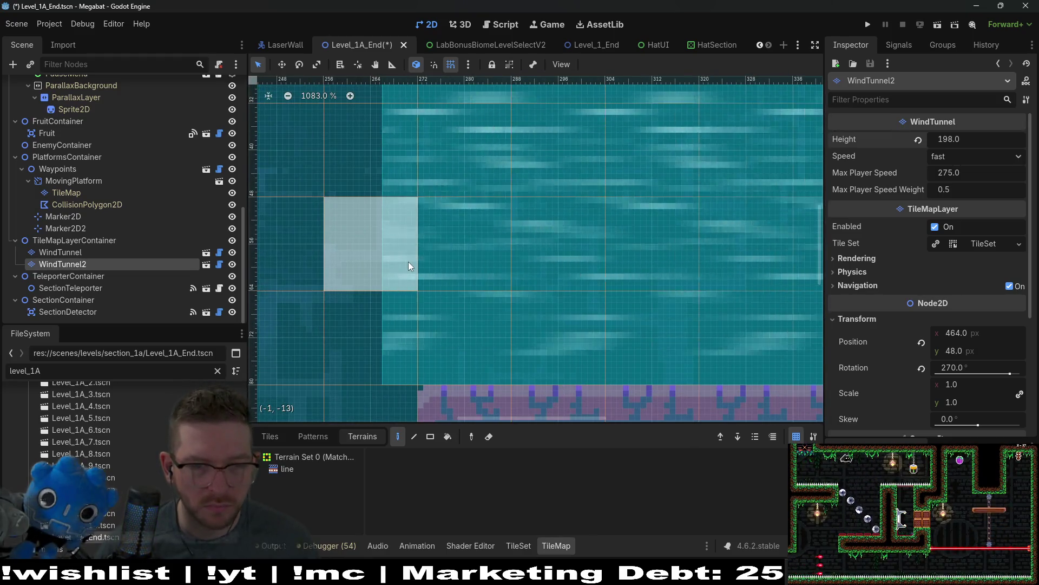
pyautogui.click(981, 133)
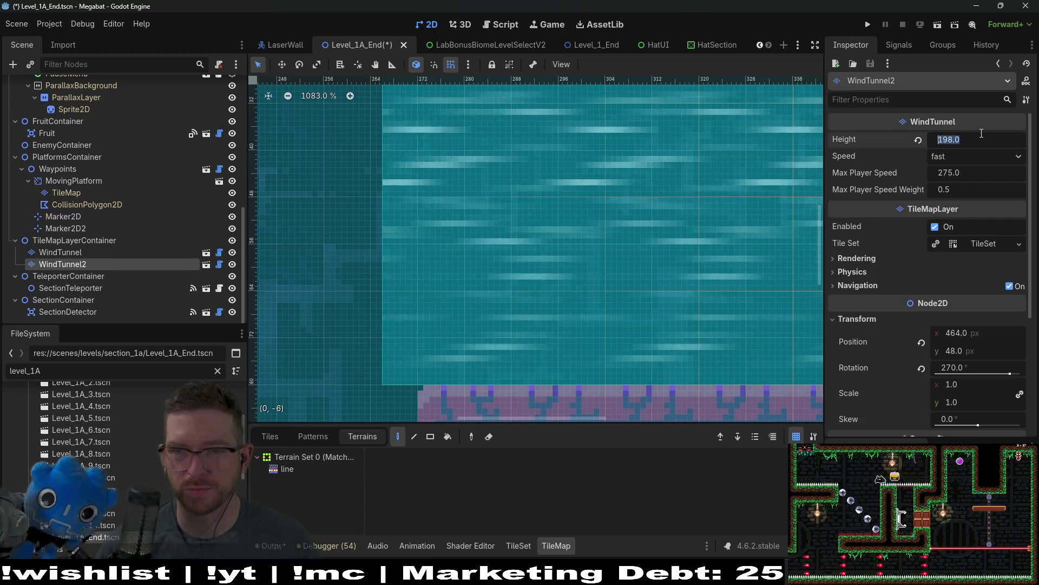
pyautogui.write('194')
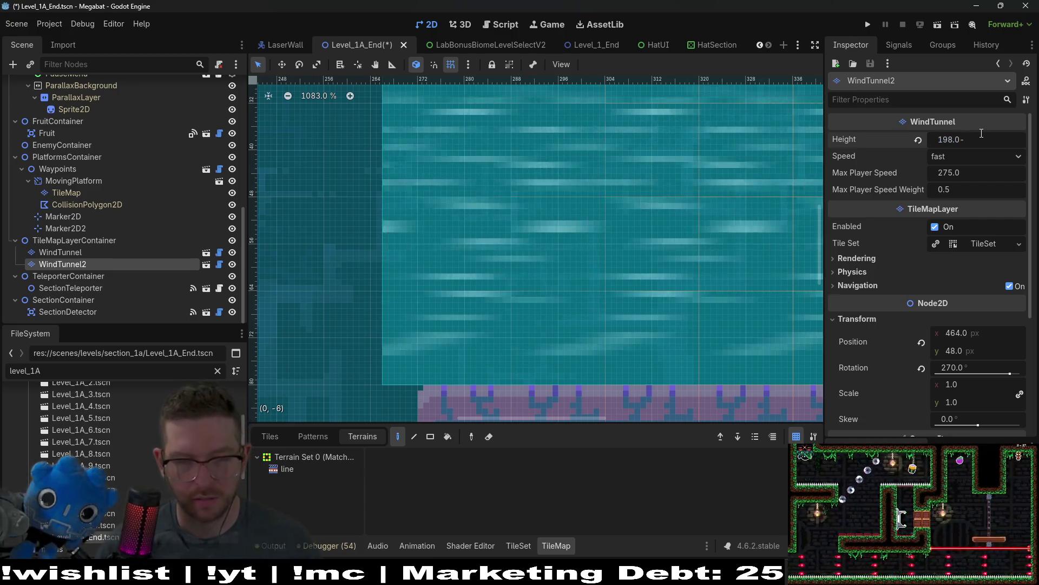
pyautogui.press('Return')
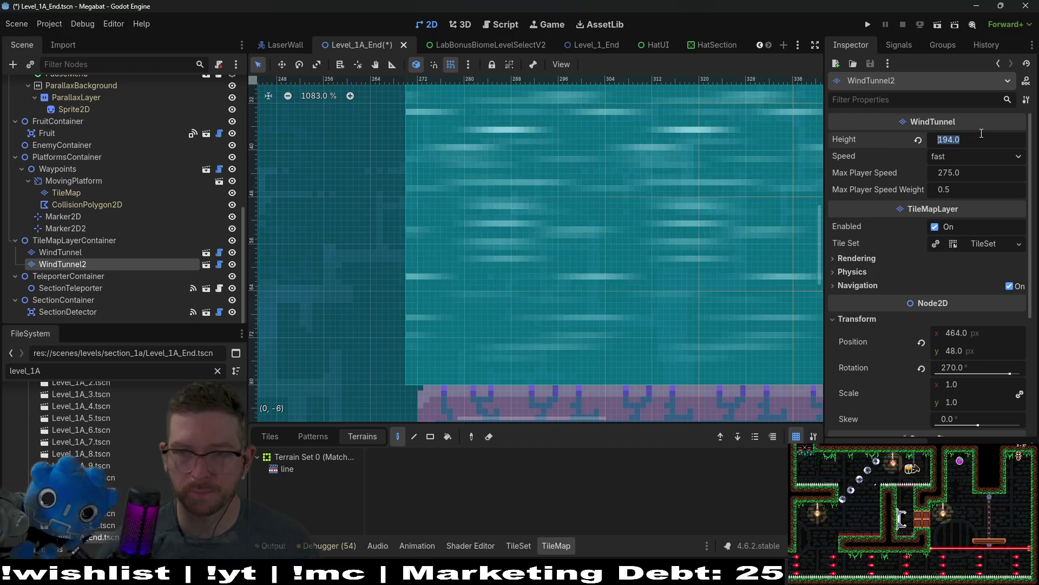
# - Zoom and pan over the upper room to check the lengthened tunnel's edge
pyautogui.scroll(-1, 982, 133)
pyautogui.scroll(-8, 620, 222)
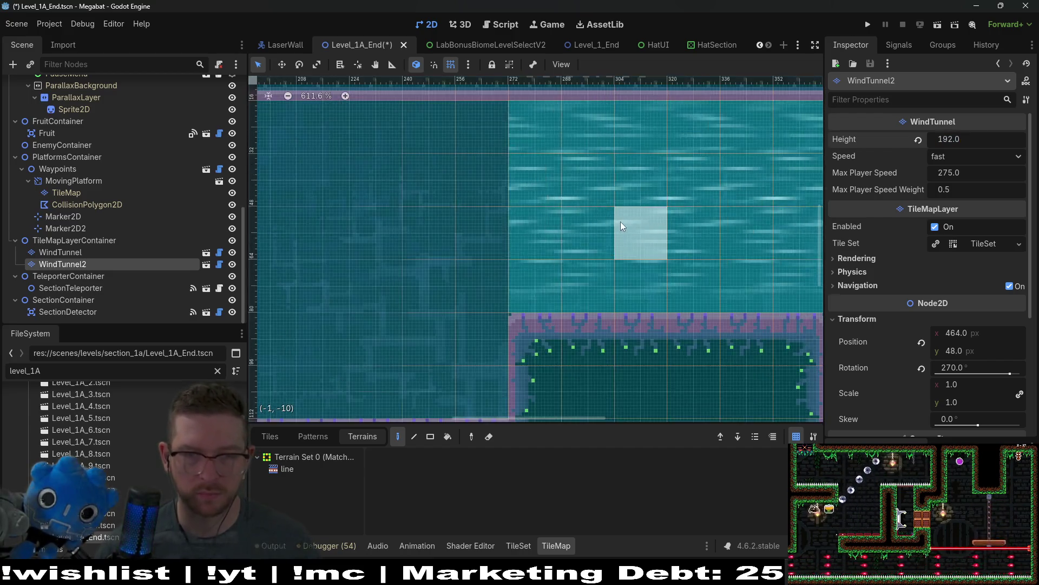
pyautogui.hscroll(3, 623, 227)
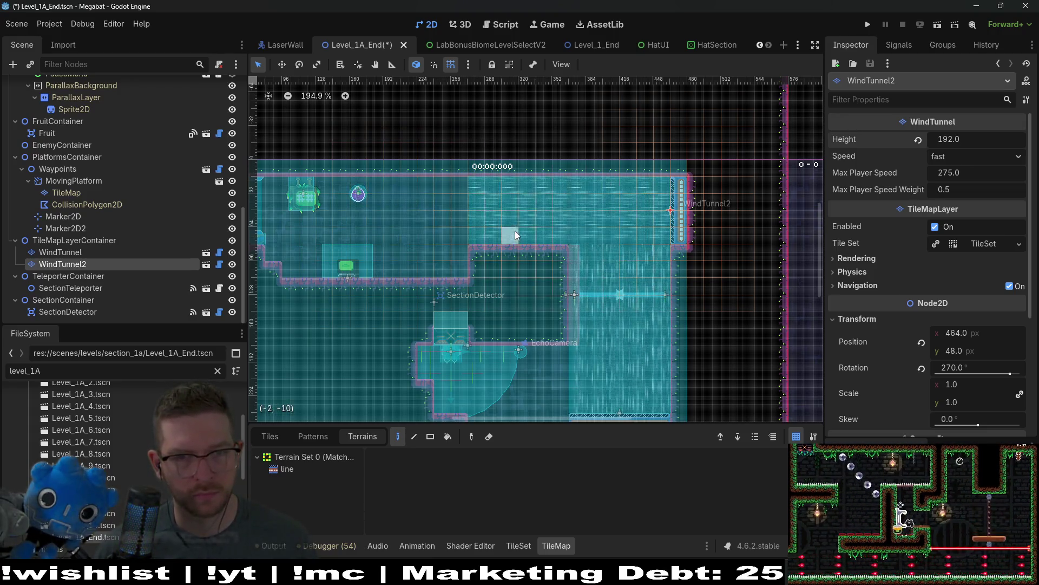
pyautogui.scroll(2, 455, 194)
pyautogui.scroll(3, 455, 194)
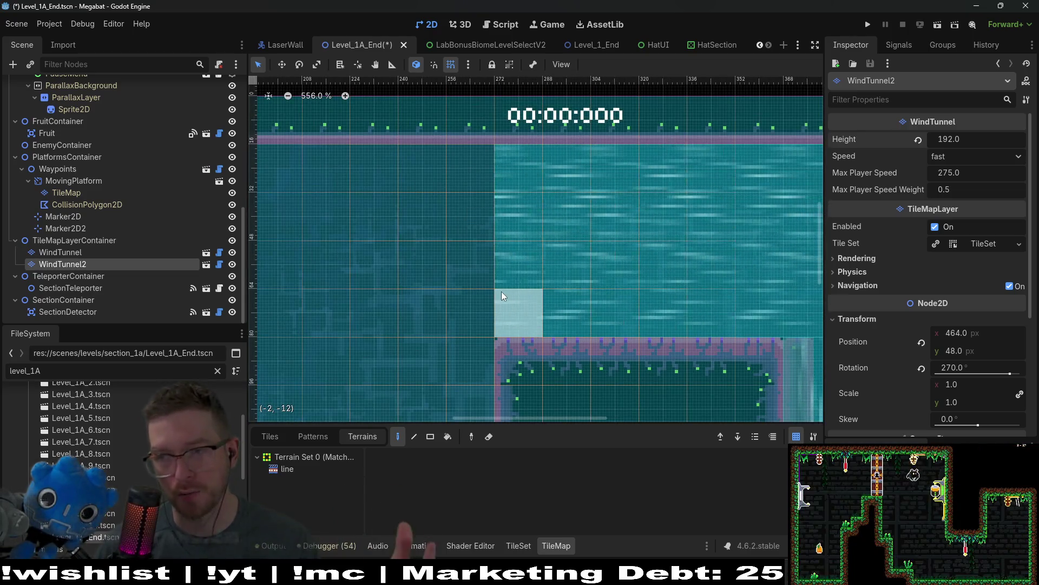
pyautogui.scroll(-5, 541, 268)
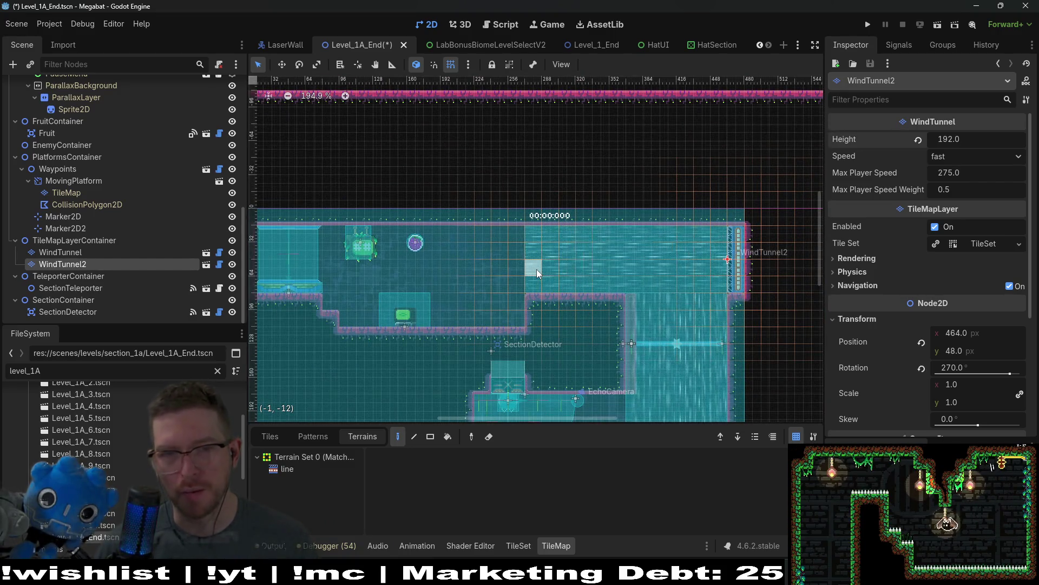
pyautogui.scroll(1, 541, 270)
pyautogui.scroll(-2, 543, 233)
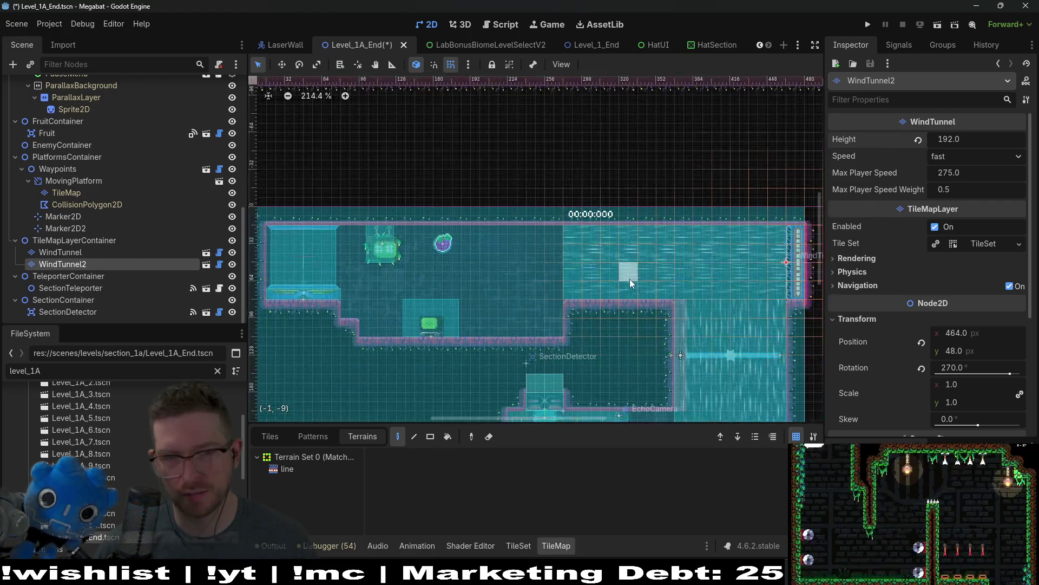
pyautogui.scroll(2, 629, 278)
pyautogui.scroll(1, 619, 241)
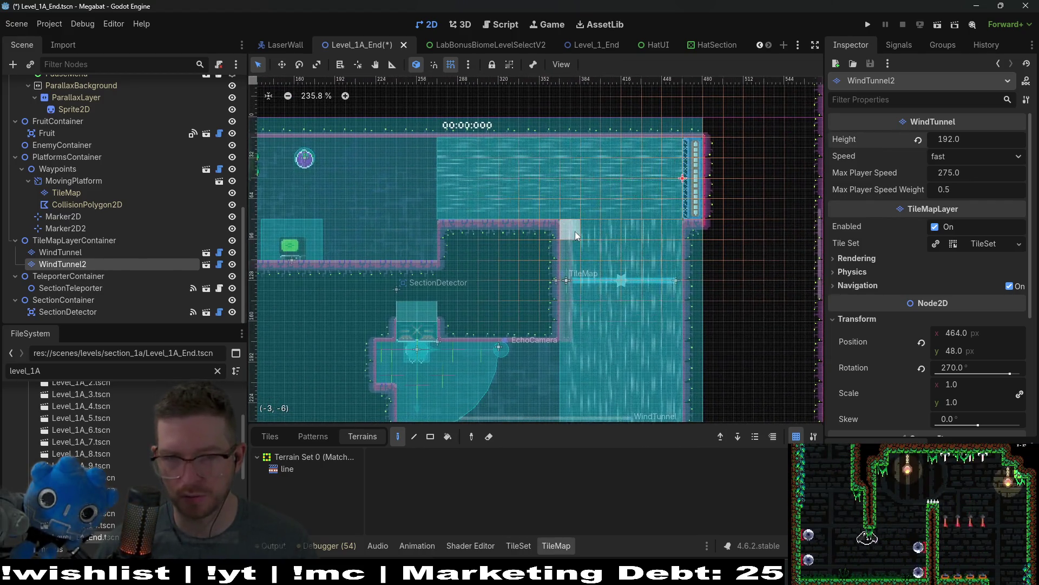
pyautogui.moveTo(586, 182); pyautogui.dragTo(577, 235)
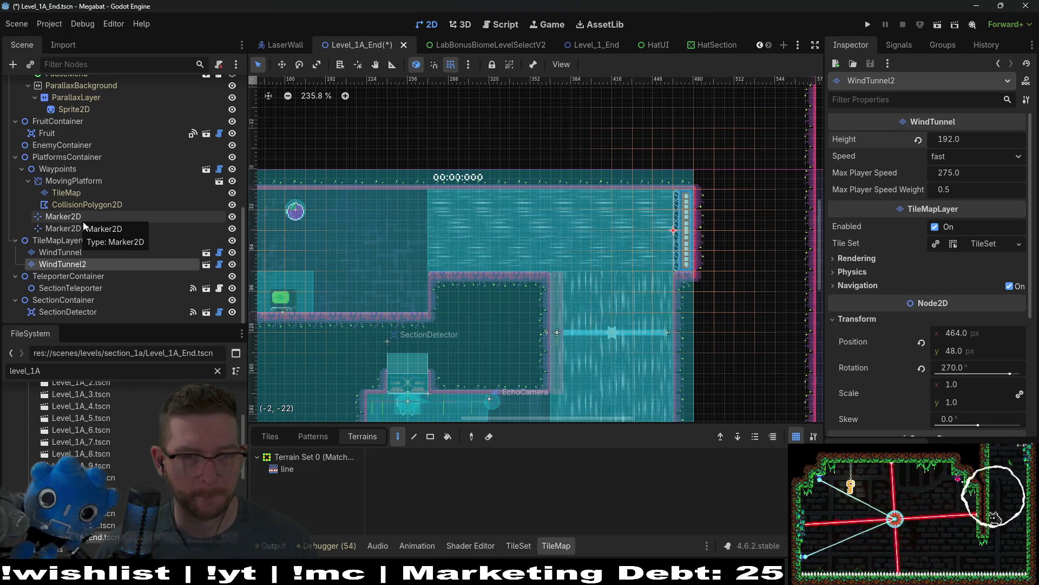
# - Instance Waypoints.tscn under PlatformsContainer and move it left into the upper-left room
pyautogui.rightClick(73, 161)
pyautogui.click(119, 183)
pyautogui.write('waypoints')
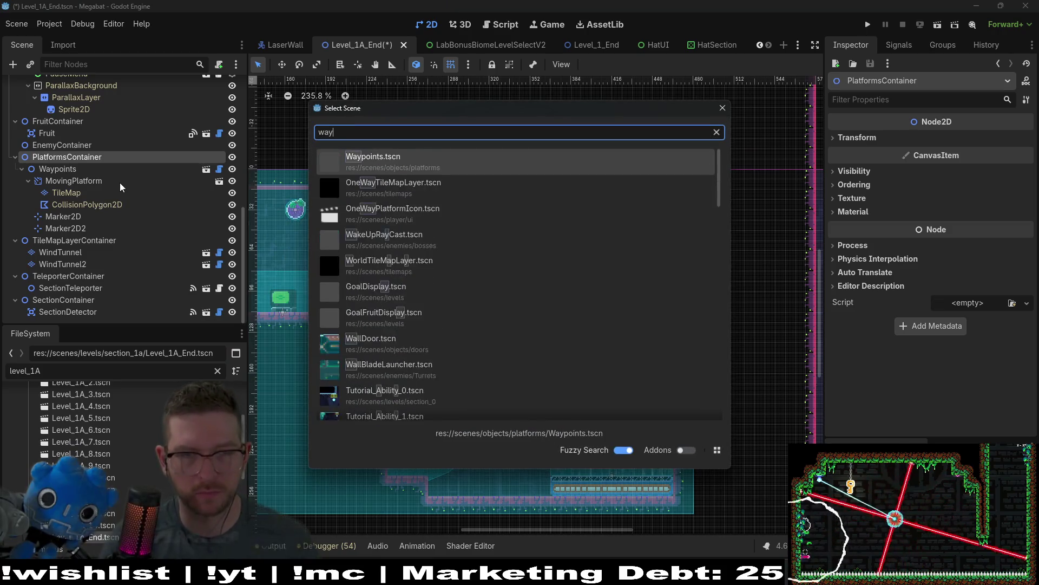
pyautogui.press('Return')
pyautogui.press('w')
pyautogui.moveTo(455, 248)
pyautogui.mouseDown()
pyautogui.moveTo(492, 259)
pyautogui.moveTo(370, 264)
pyautogui.mouseUp()
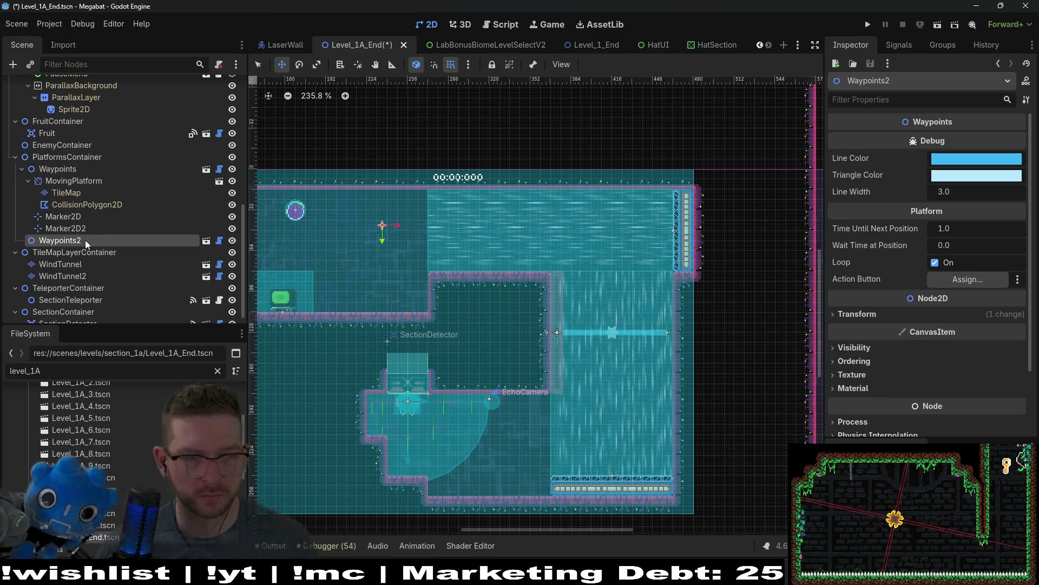
# - Toggle Editable Children on Waypoints2, undo it, and cancel a new scene instancing
pyautogui.rightClick(71, 241)
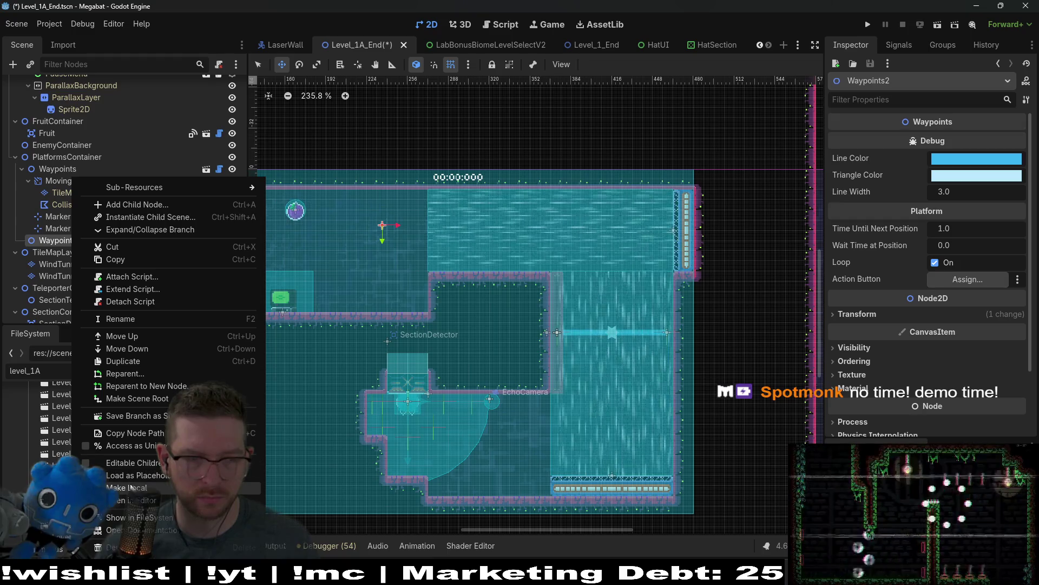
pyautogui.click(114, 462)
pyautogui.hotkey('ctrl', 'z')
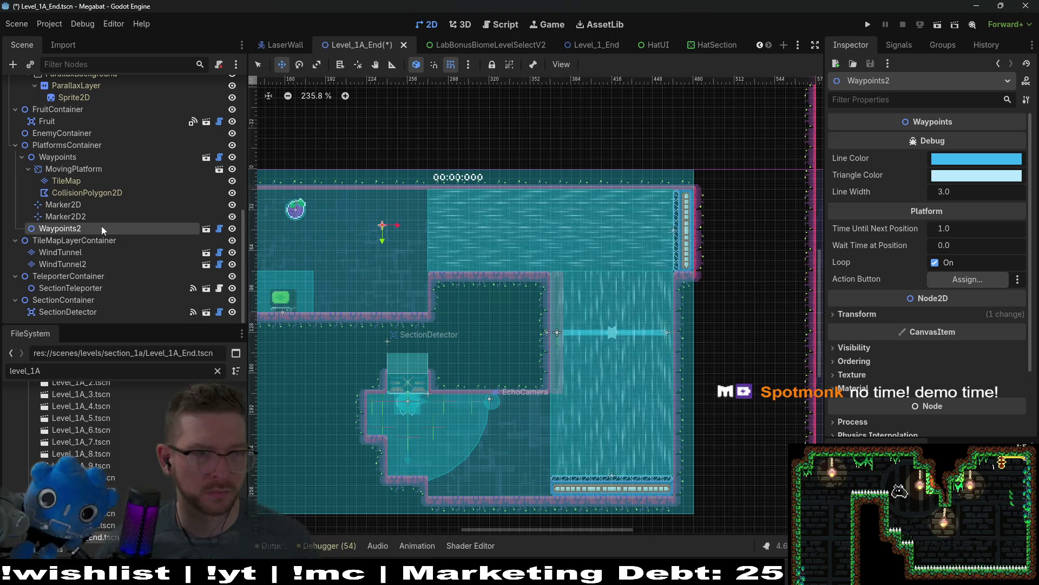
pyautogui.keyDown('ctrl'); pyautogui.click(57, 233); pyautogui.keyUp('ctrl')
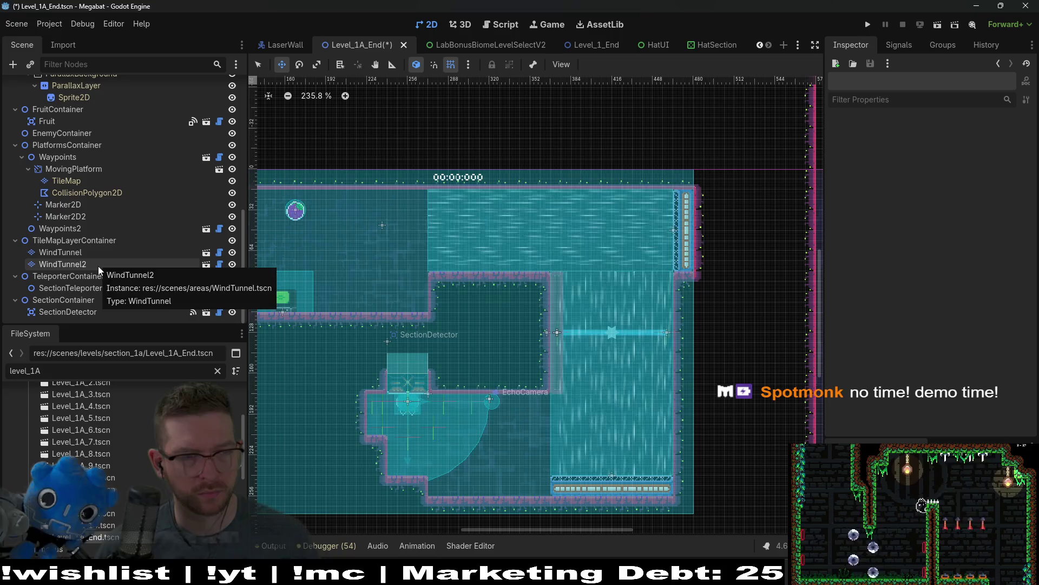
pyautogui.hotkey('ctrl', 'shift', 'o')
pyautogui.press('Escape')
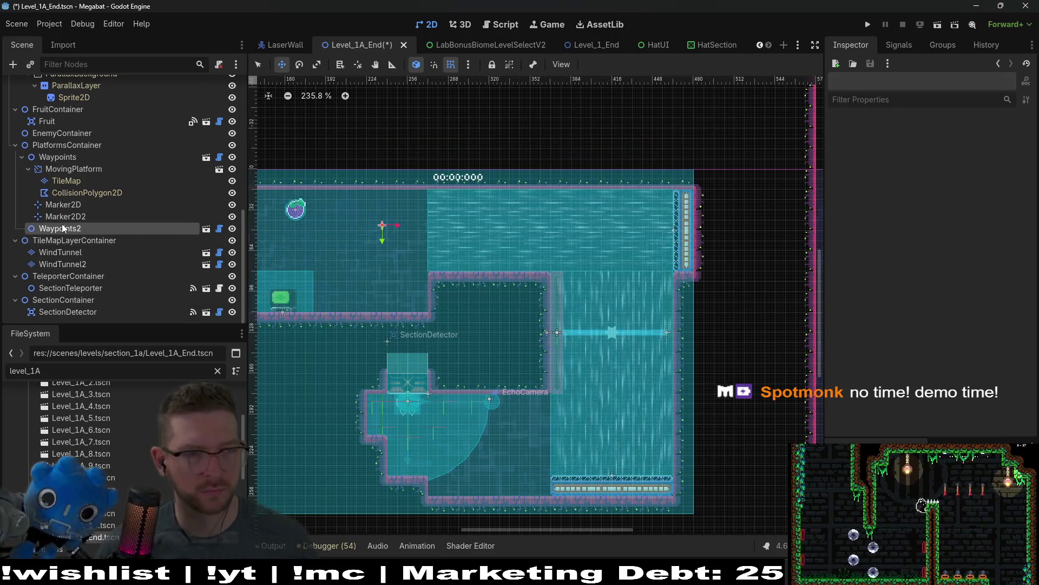
# - Instance the MovingPlatform scene as a child of Waypoints2
pyautogui.click(61, 228)
pyautogui.hotkey('ctrl', 'shift', 'a')
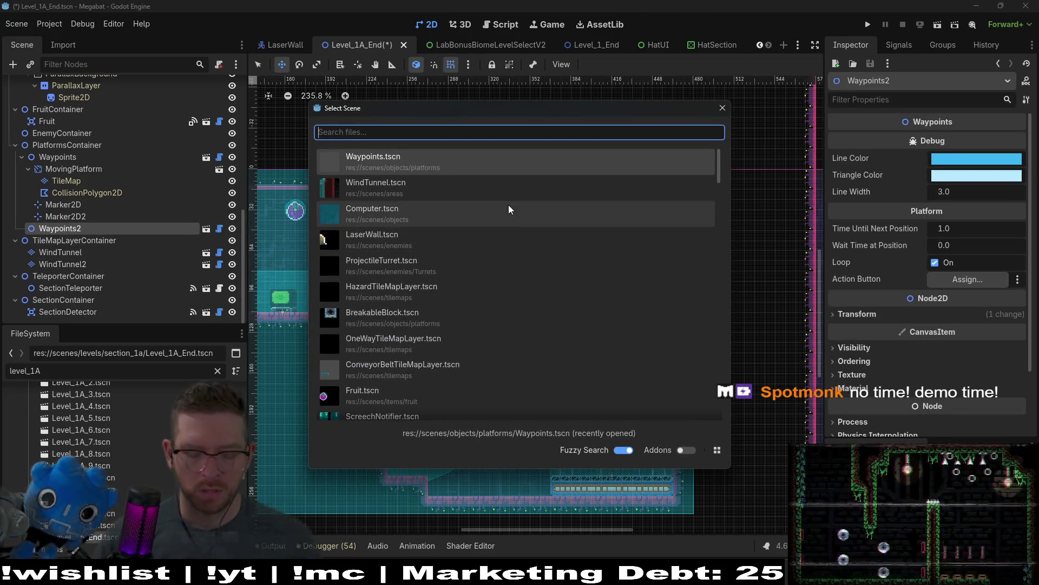
pyautogui.write('moving')
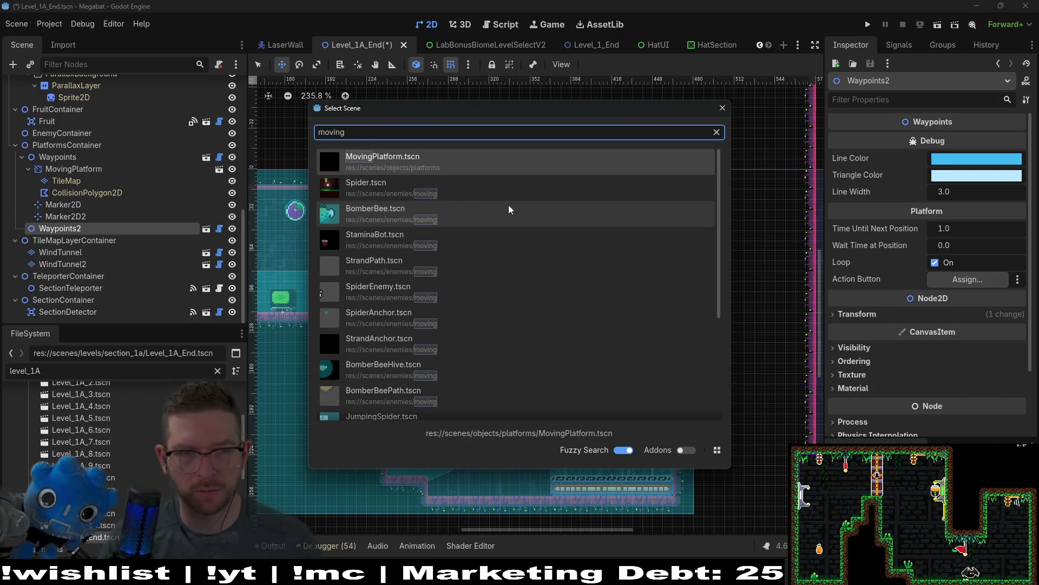
pyautogui.press('Return')
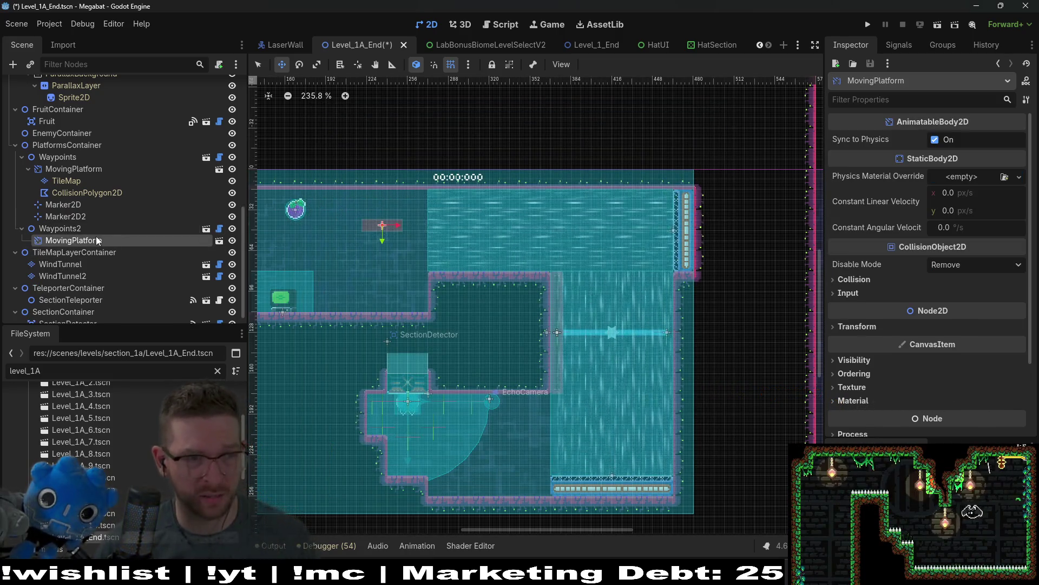
# - Add a Marker2D under Waypoints2 and duplicate it into Marker2D2
pyautogui.click(83, 230)
pyautogui.hotkey('ctrl', 'a')
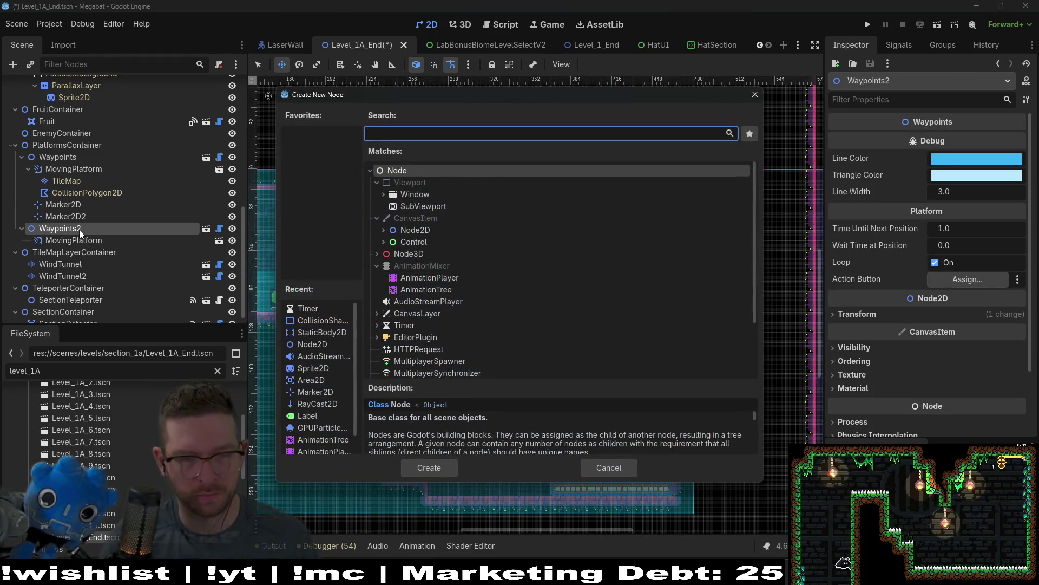
pyautogui.write('marker')
pyautogui.press('Return')
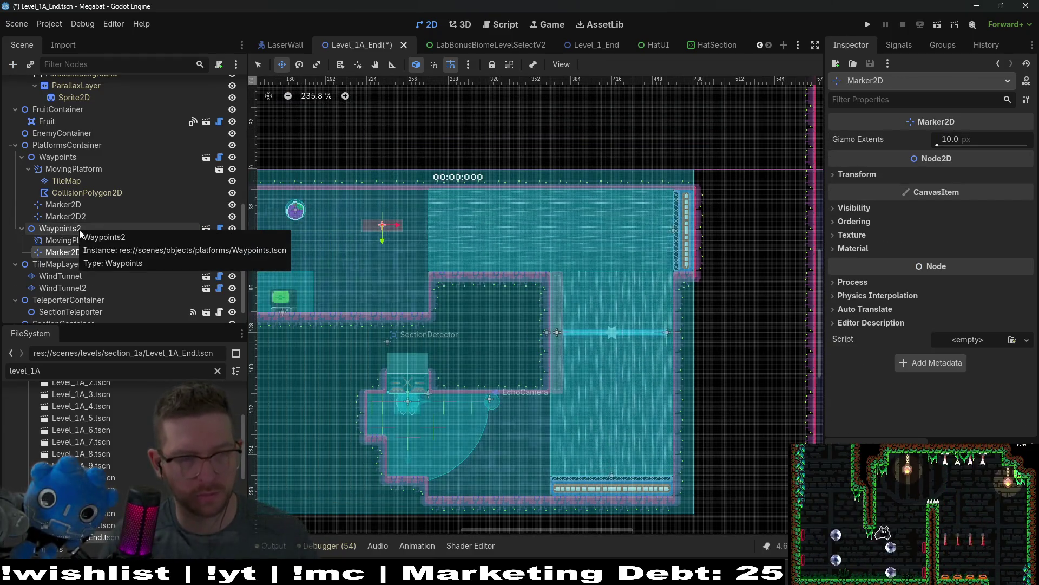
pyautogui.hotkey('ctrl', 'd')
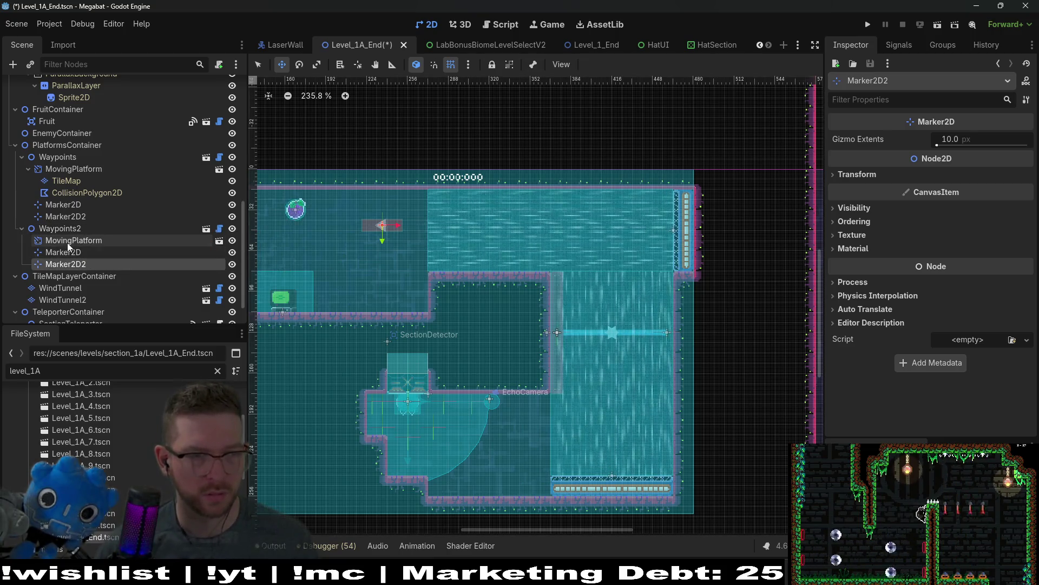
pyautogui.doubleClick(69, 241)
# - Turn on Editable Children for the new MovingPlatform instance
pyautogui.rightClick(52, 241)
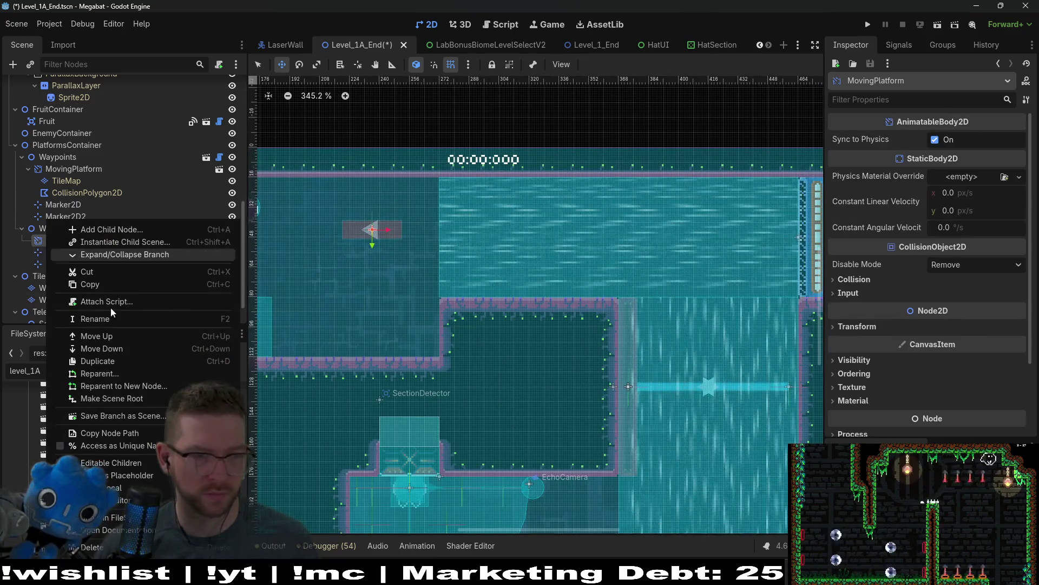
pyautogui.click(111, 254)
pyautogui.scroll(3, 361, 228)
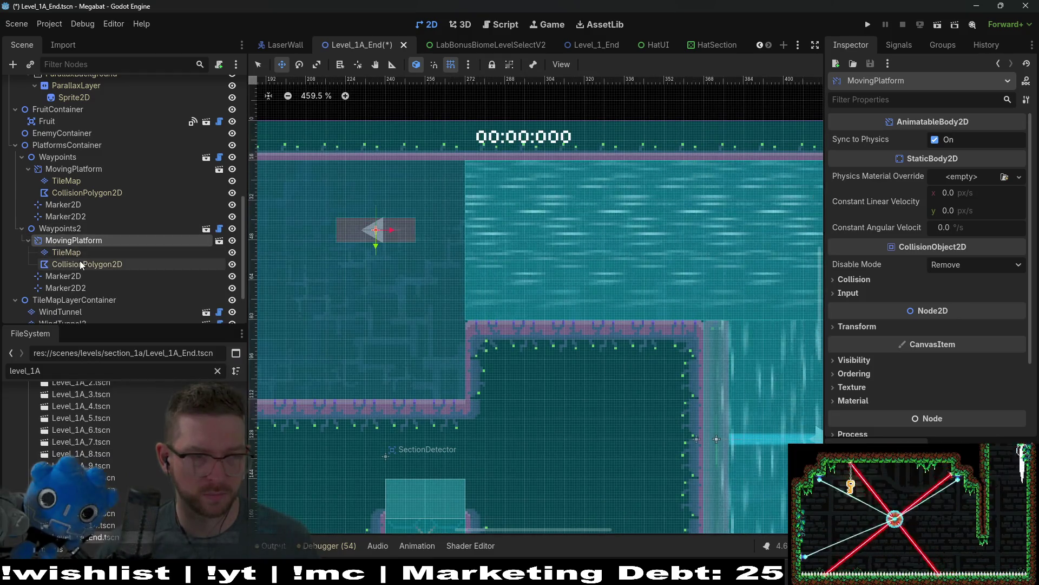
# - Paint a short lab v2 terrain platform on the MovingPlatform's TileMap at the marker
pyautogui.click(71, 252)
pyautogui.click(288, 503)
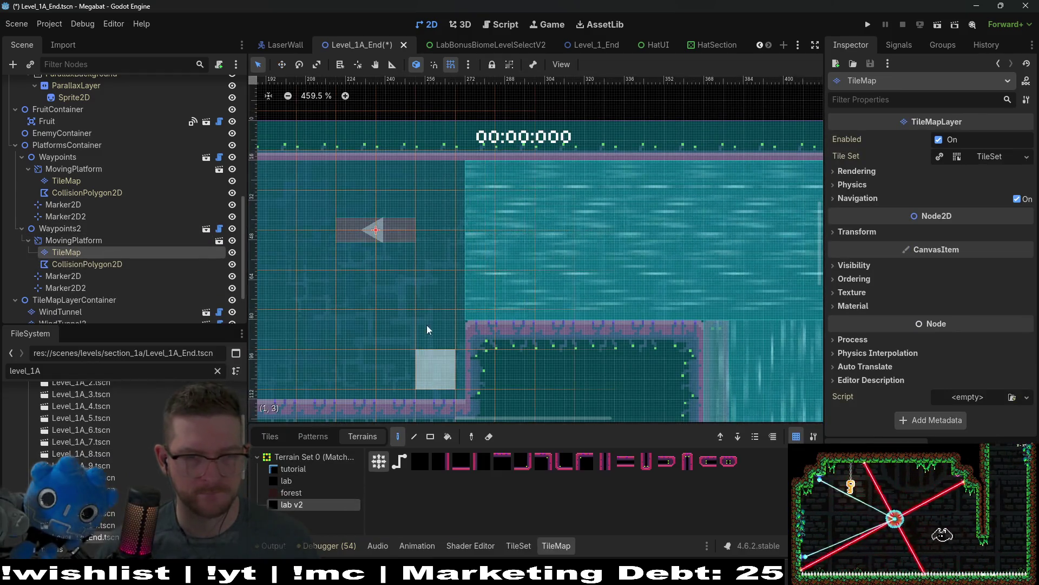
pyautogui.moveTo(410, 232); pyautogui.dragTo(417, 235)
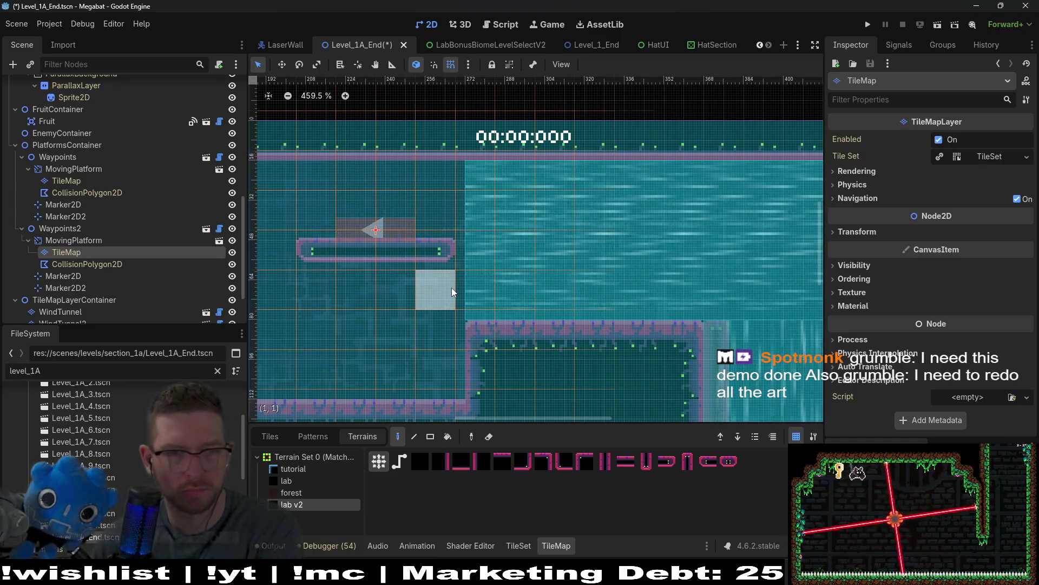
# - Raise the platform's tiles by 8 px
pyautogui.scroll(5, 394, 222)
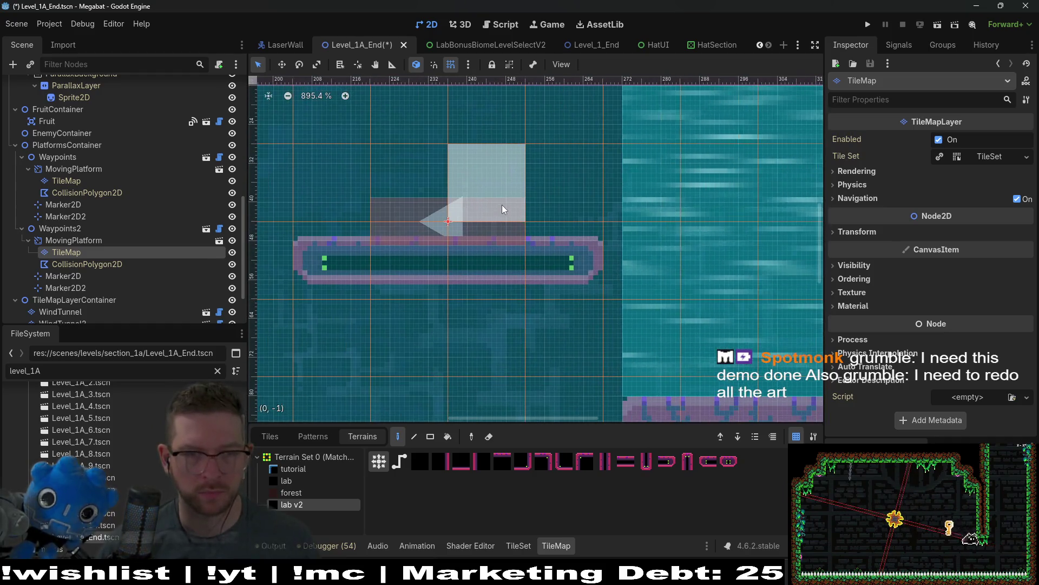
pyautogui.moveTo(504, 228); pyautogui.dragTo(505, 186)
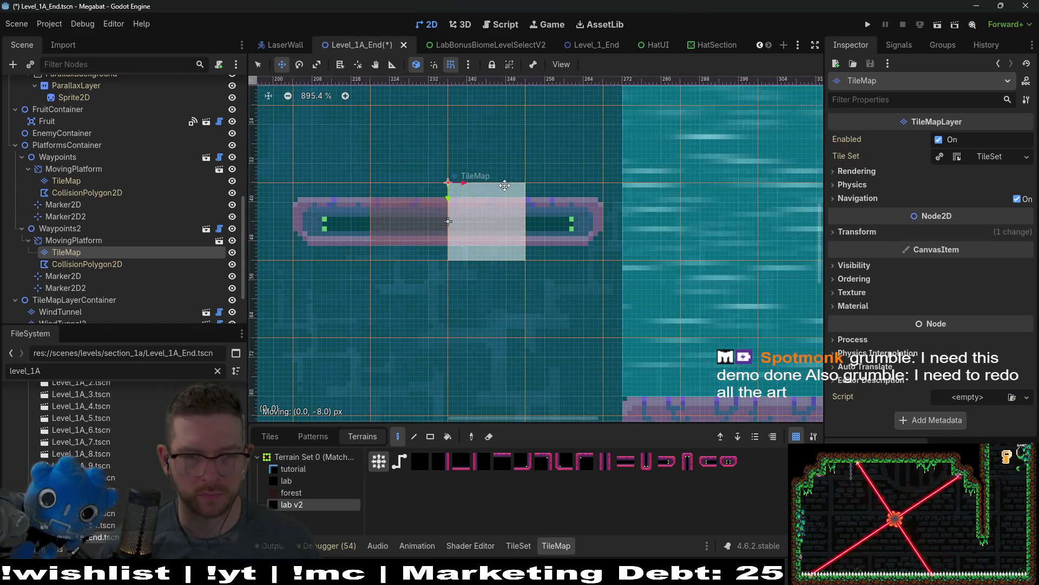
pyautogui.scroll(1, 506, 217)
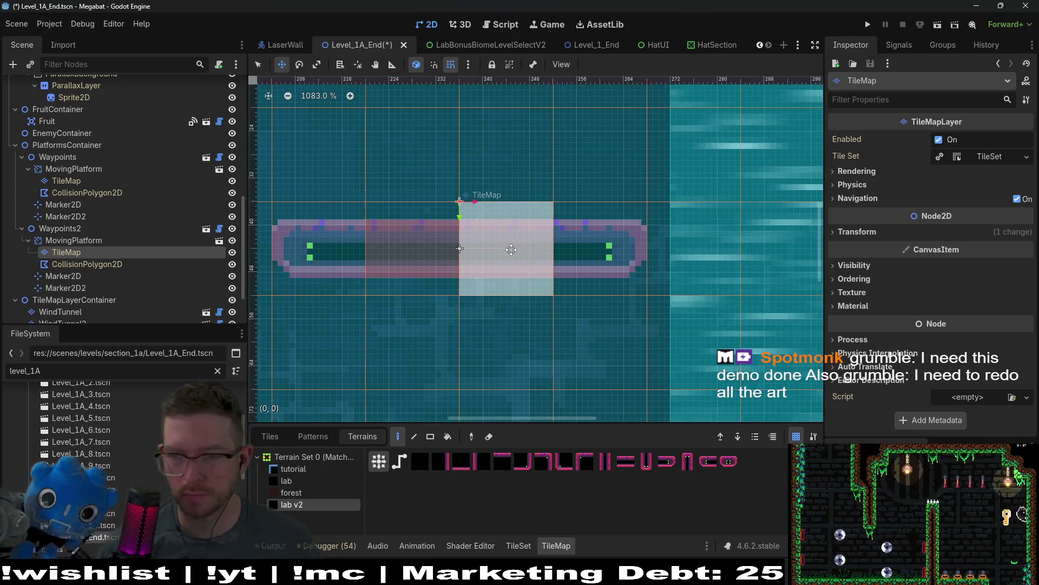
pyautogui.scroll(-2, 511, 250)
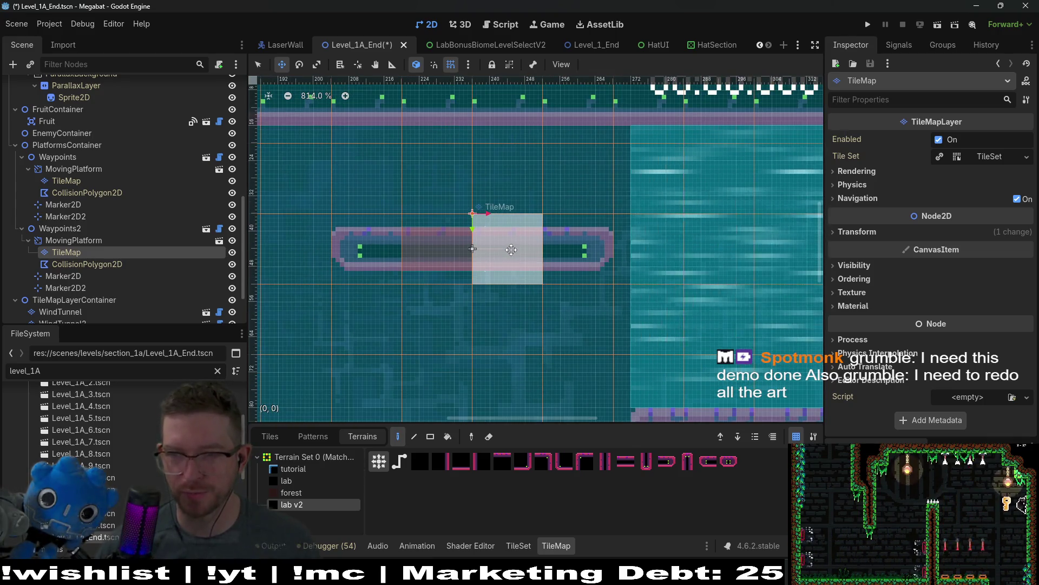
pyautogui.scroll(-1, 533, 238)
pyautogui.scroll(-3, 532, 238)
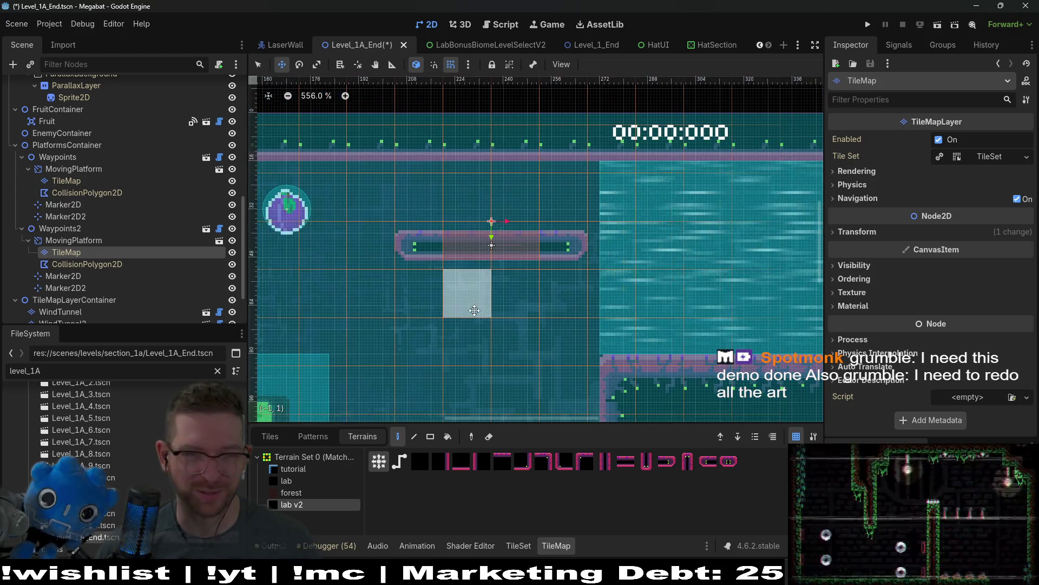
# - Stretch the CollisionPolygon2D's right corners outward to cover the platform tiles
pyautogui.click(87, 264)
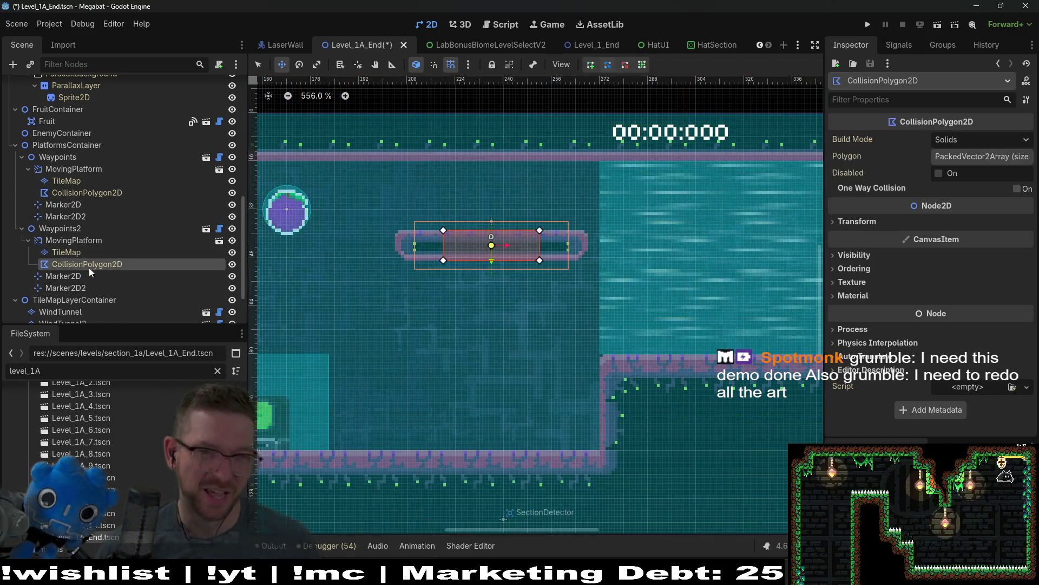
pyautogui.scroll(8, 548, 248)
pyautogui.moveTo(529, 209); pyautogui.dragTo(632, 209)
pyautogui.moveTo(530, 275); pyautogui.dragTo(635, 278)
pyautogui.moveTo(408, 259); pyautogui.dragTo(629, 254)
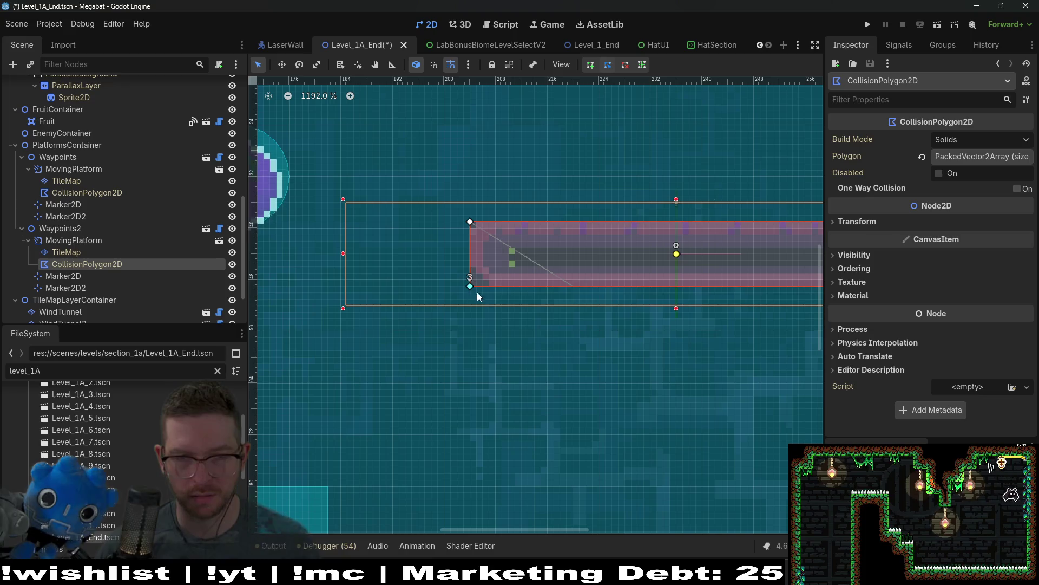
pyautogui.scroll(-5, 680, 264)
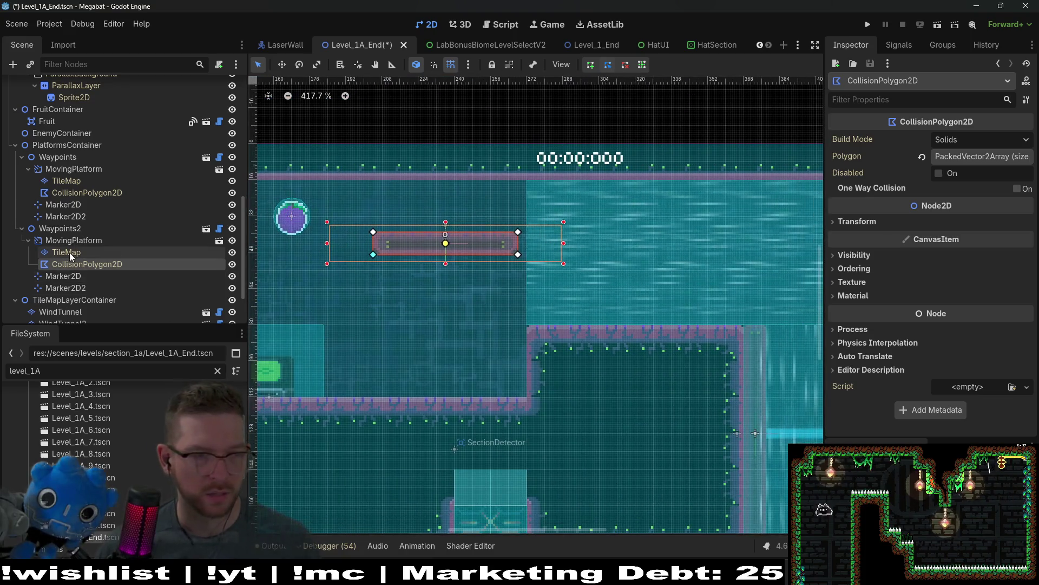
# - Move Waypoints2 down and right so it sits above the lower ledge
pyautogui.click(64, 229)
pyautogui.press('w')
pyautogui.moveTo(466, 261)
pyautogui.mouseDown()
pyautogui.moveTo(640, 299)
pyautogui.moveTo(655, 324)
pyautogui.mouseUp()
pyautogui.scroll(4, 655, 324)
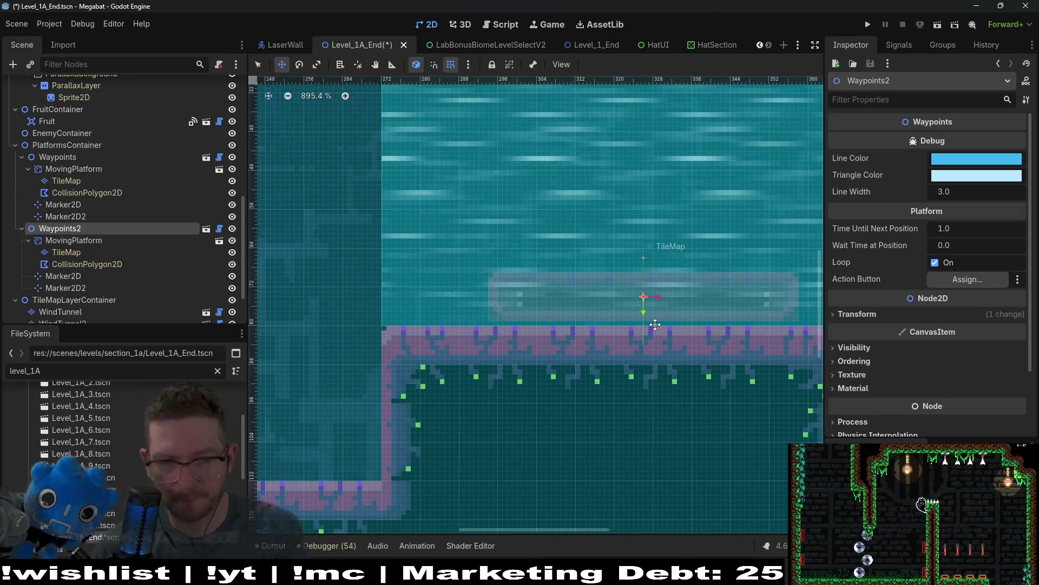
pyautogui.scroll(-3, 656, 324)
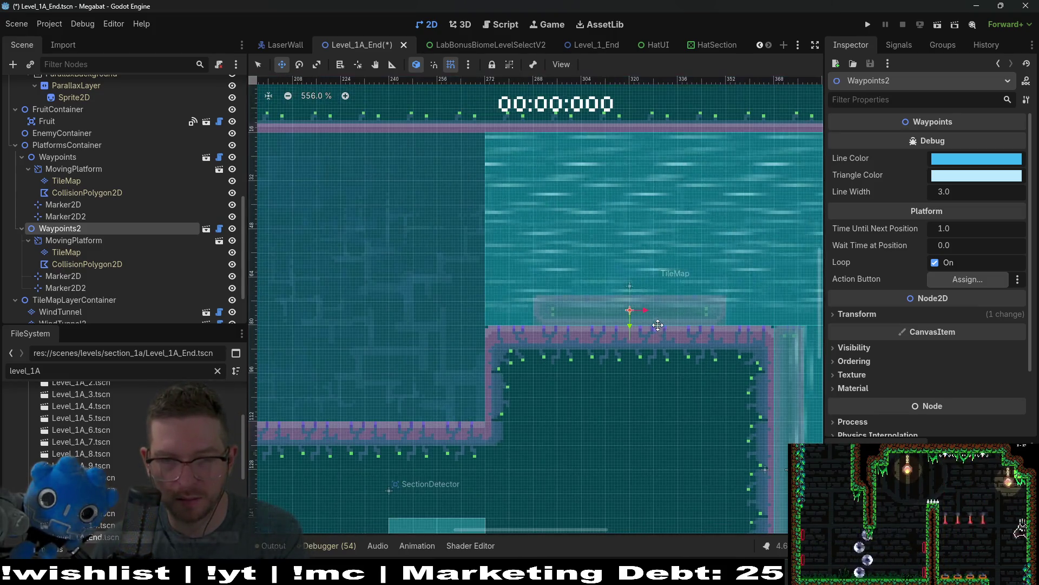
pyautogui.hscroll(2, 658, 325)
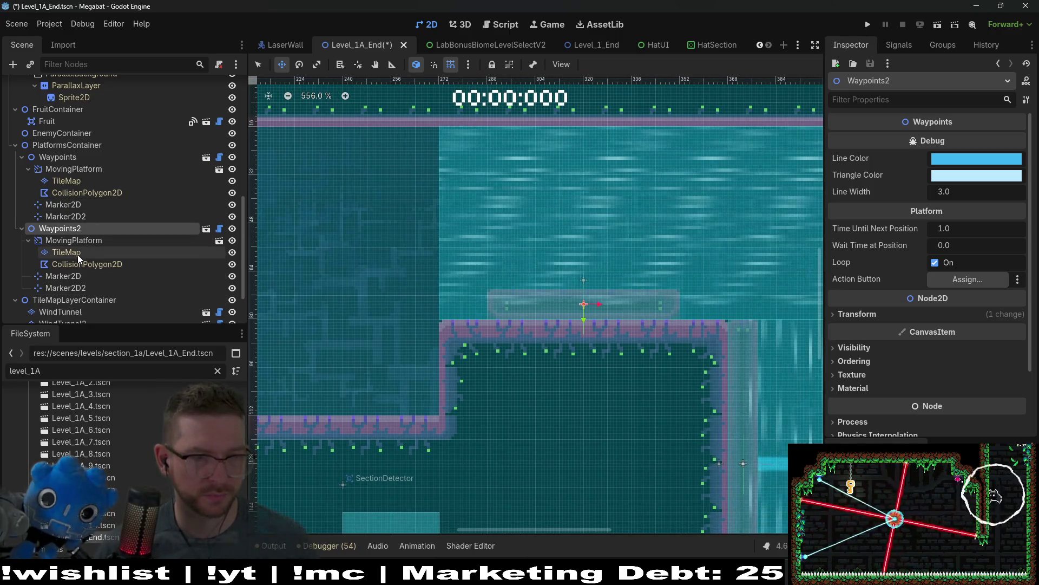
# - Repaint the platform six tiles wide and square its collision polygon to the tile ends
pyautogui.click(66, 252)
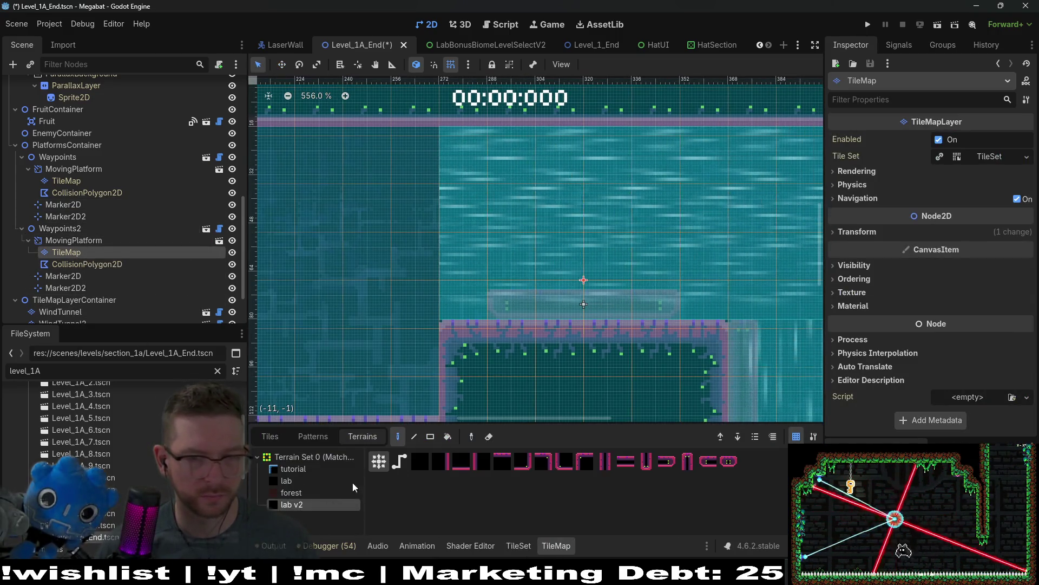
pyautogui.moveTo(707, 311)
pyautogui.mouseDown()
pyautogui.moveTo(495, 329)
pyautogui.moveTo(455, 319)
pyautogui.mouseUp()
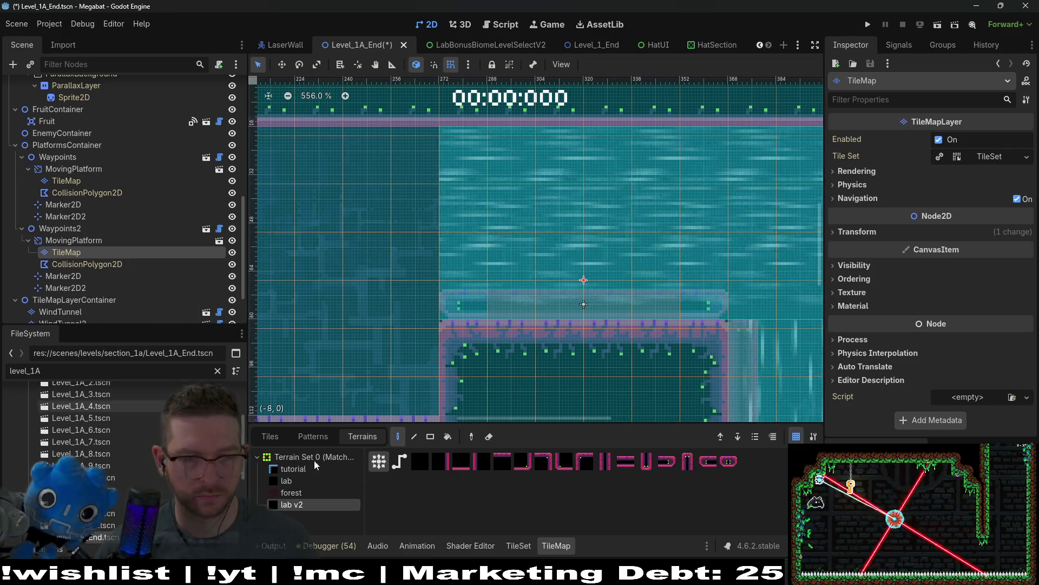
pyautogui.click(81, 265)
pyautogui.scroll(5, 423, 297)
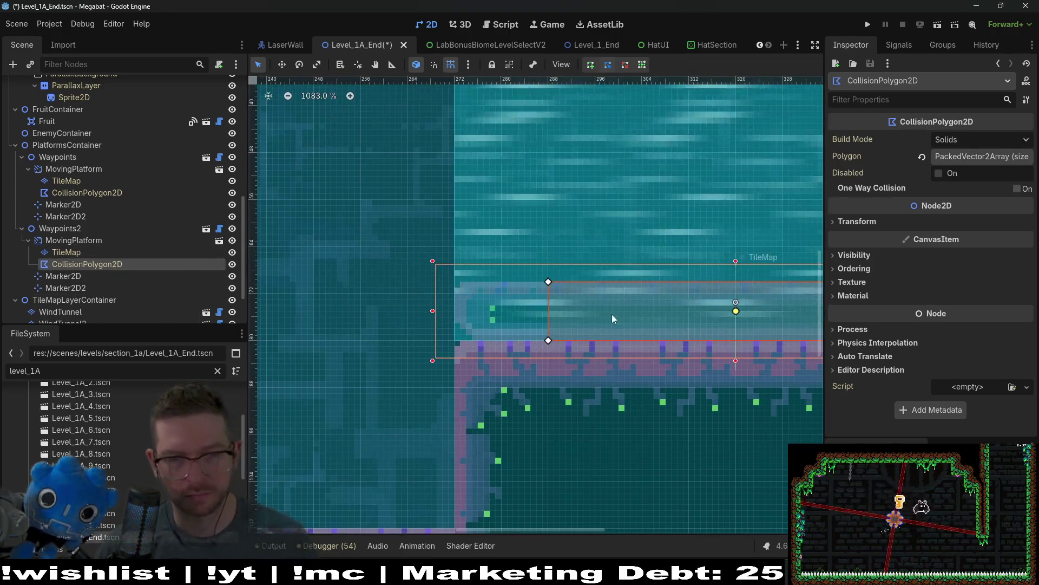
pyautogui.moveTo(547, 282)
pyautogui.mouseDown()
pyautogui.moveTo(449, 284)
pyautogui.moveTo(458, 283)
pyautogui.mouseUp()
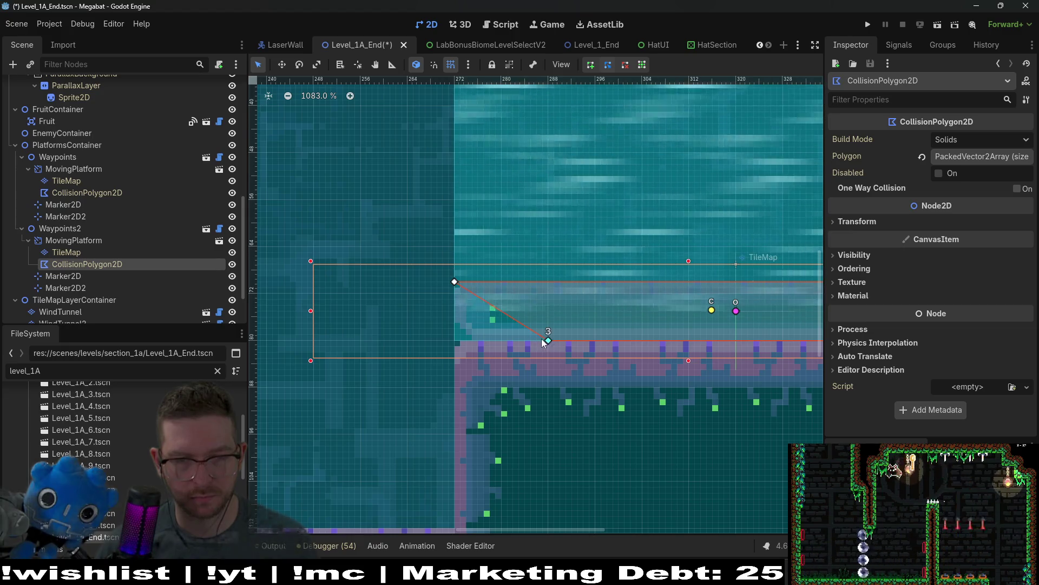
pyautogui.moveTo(544, 343); pyautogui.dragTo(457, 336)
pyautogui.moveTo(729, 324); pyautogui.dragTo(334, 319)
pyautogui.moveTo(552, 337); pyautogui.dragTo(646, 338)
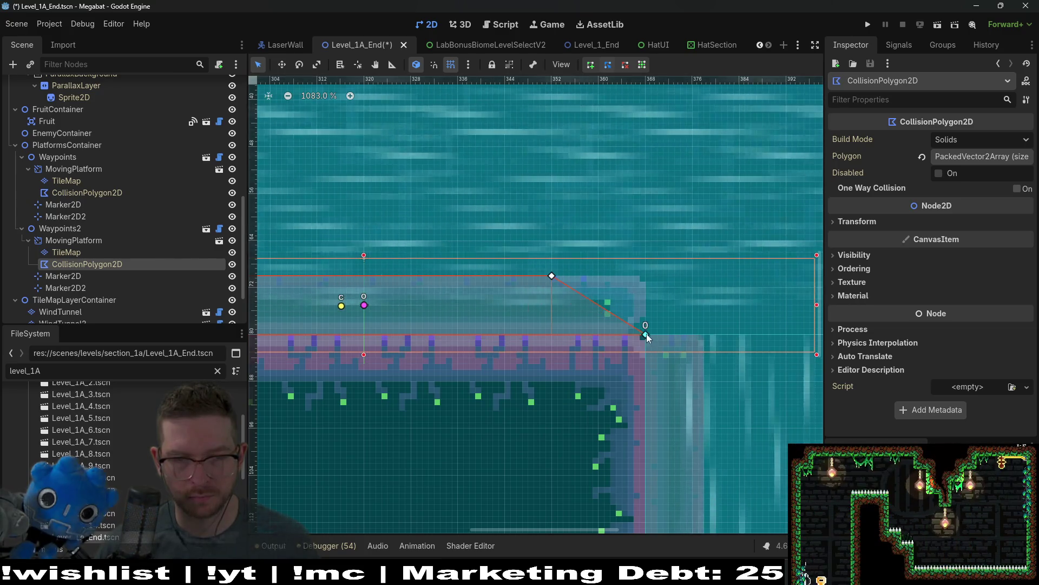
pyautogui.moveTo(553, 276); pyautogui.dragTo(645, 277)
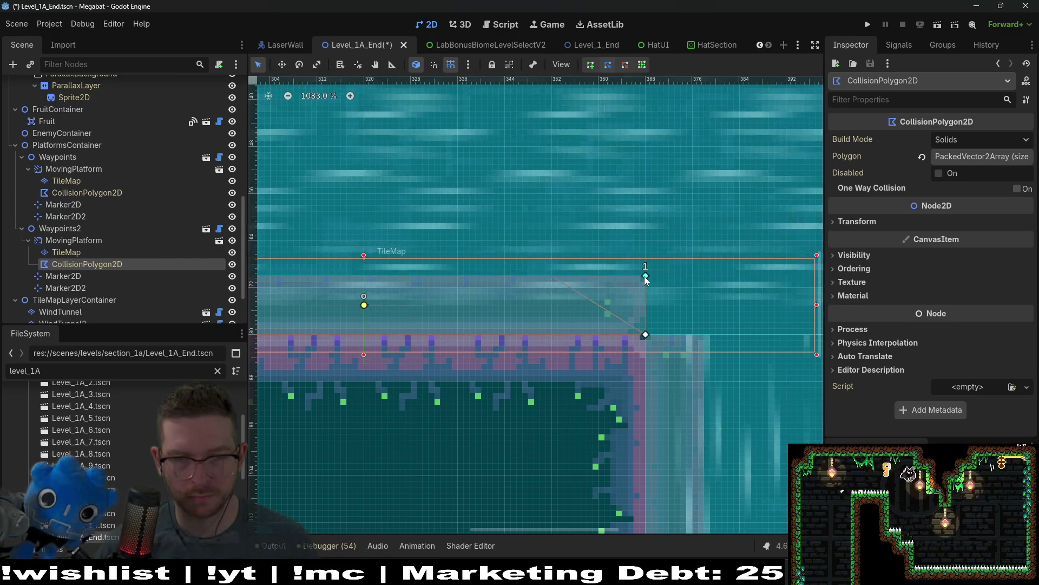
pyautogui.scroll(-6, 544, 277)
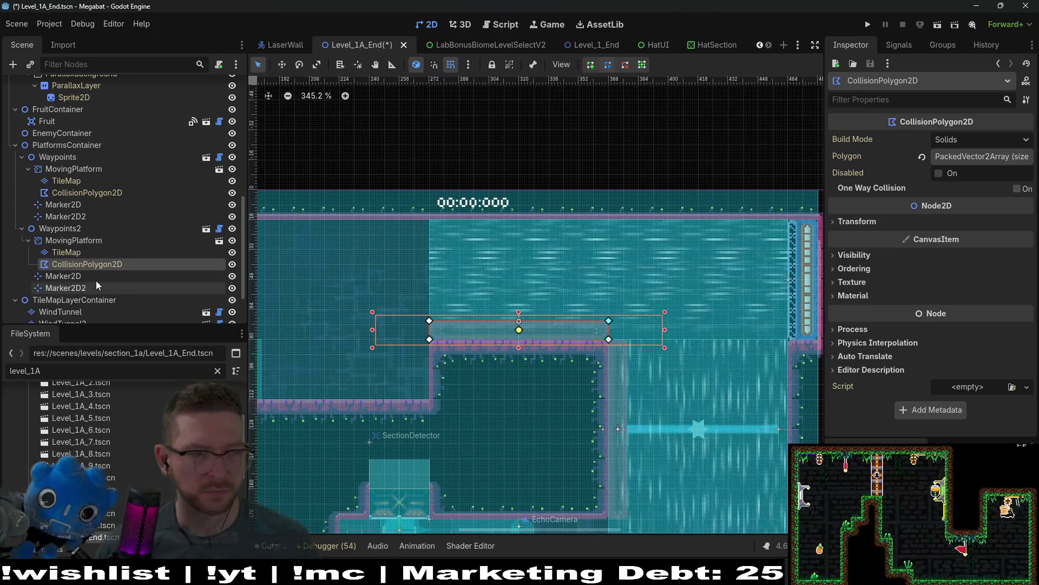
# - Raise Marker2D2 54 px to the top of the wind shaft and save the scene
pyautogui.click(96, 282)
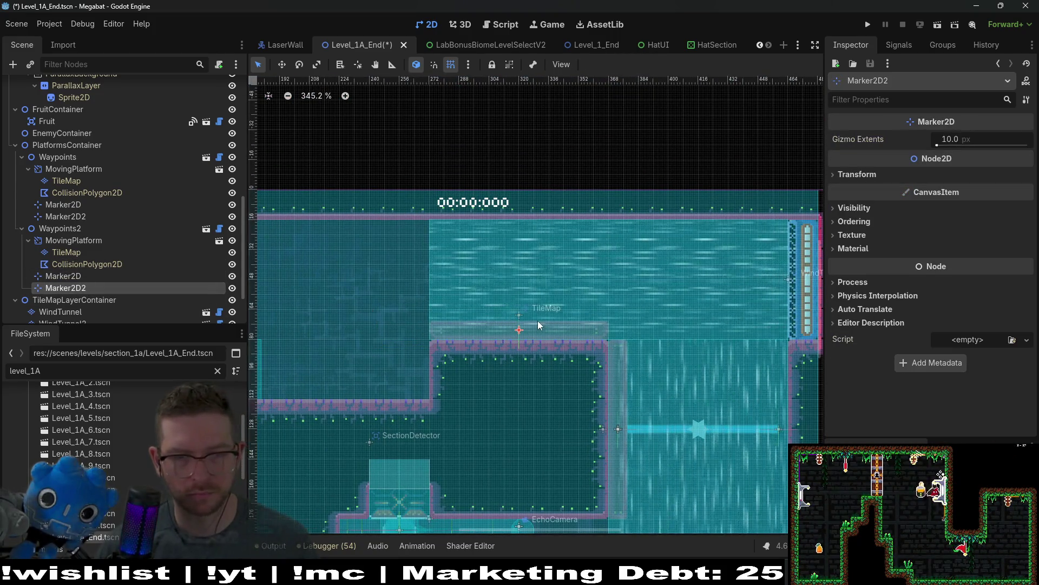
pyautogui.scroll(4, 538, 324)
pyautogui.press('w')
pyautogui.moveTo(498, 339); pyautogui.dragTo(501, 119)
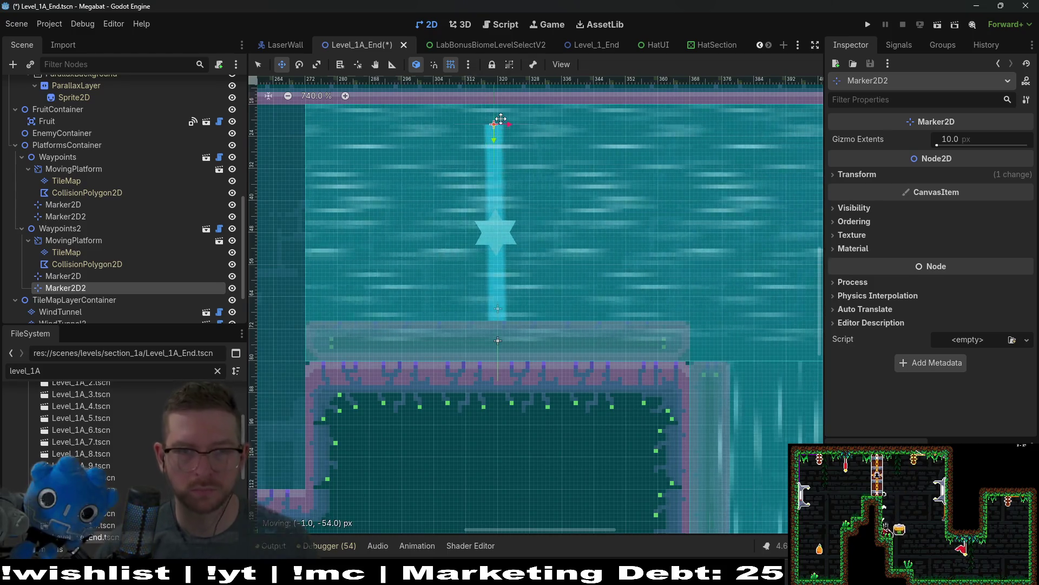
pyautogui.scroll(1, 504, 119)
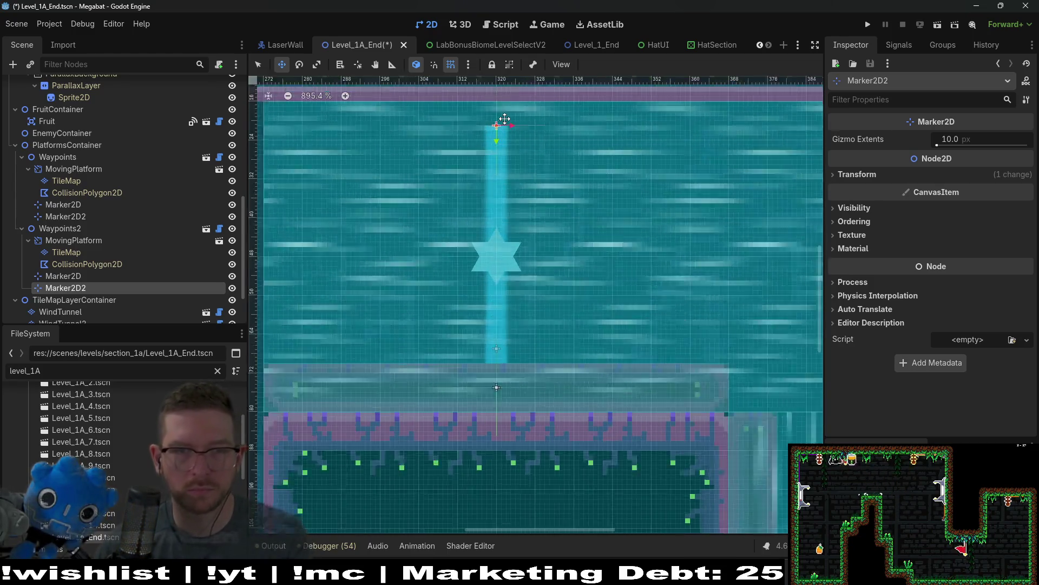
pyautogui.scroll(4, 505, 118)
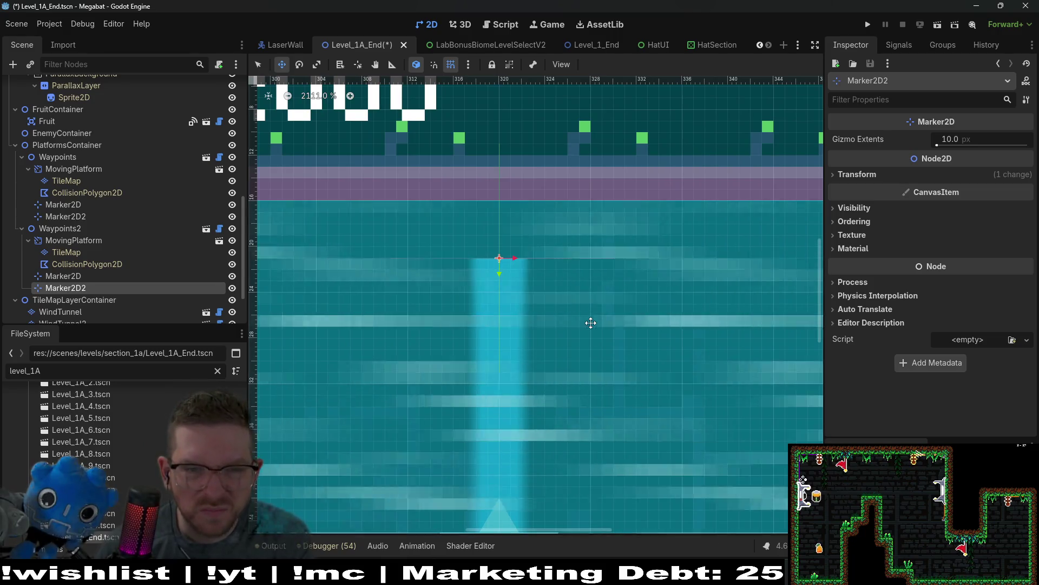
pyautogui.scroll(-8, 590, 322)
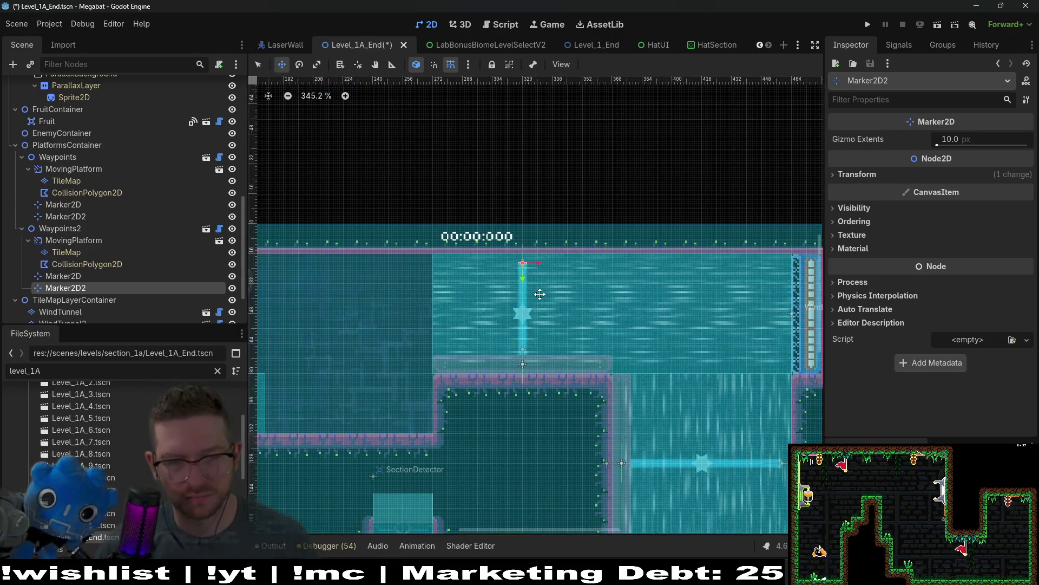
pyautogui.hotkey('ctrl', 's')
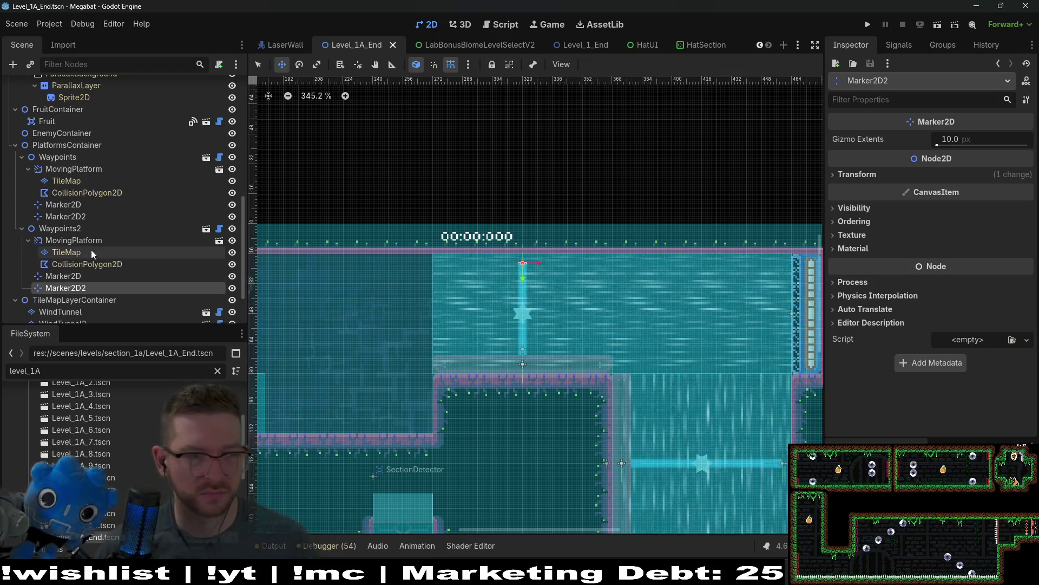
# - Set Waypoints2's time until next position and wait time to 0.25
pyautogui.click(60, 228)
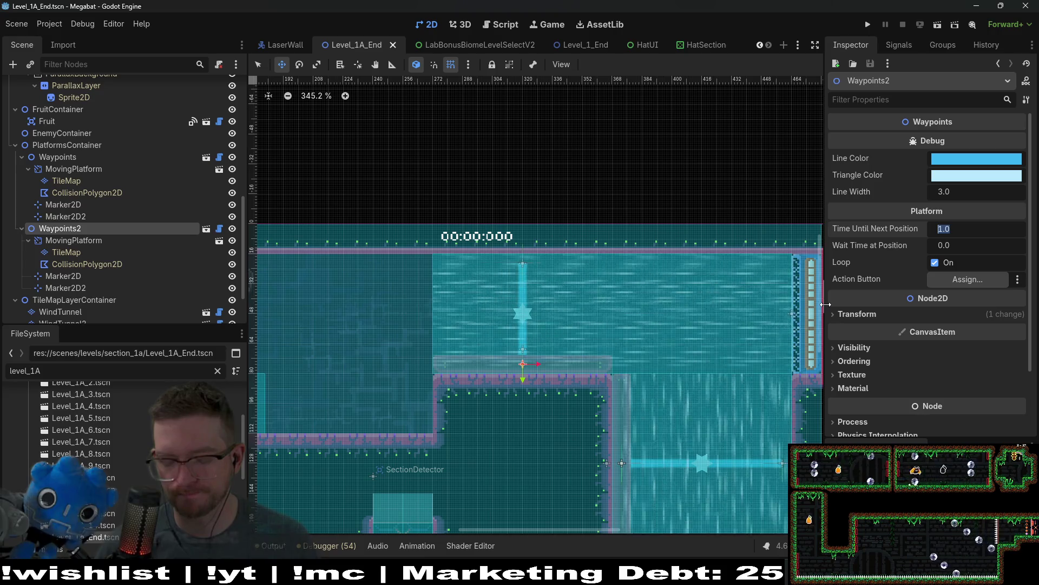
pyautogui.write('0.25')
pyautogui.press('Return')
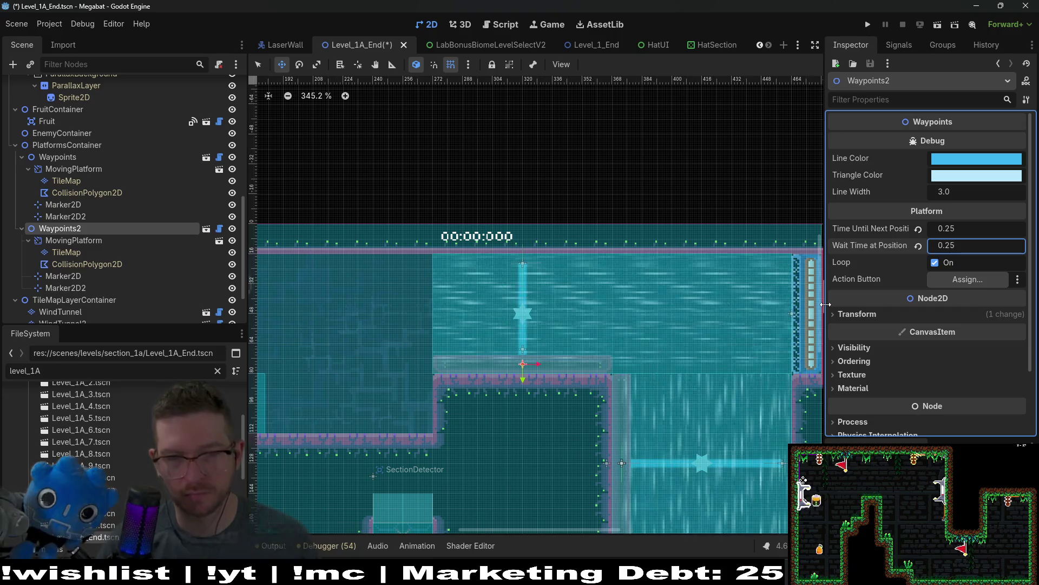
pyautogui.scroll(-3, 579, 336)
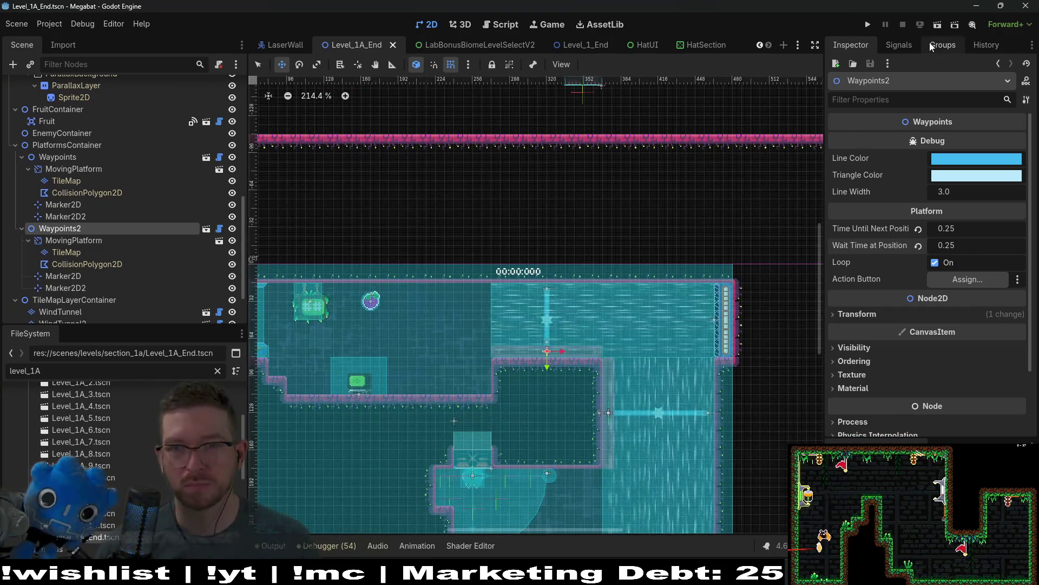
# - Playtest the level, flying the bat up the shaft to the upper-left floor
pyautogui.press('F6')
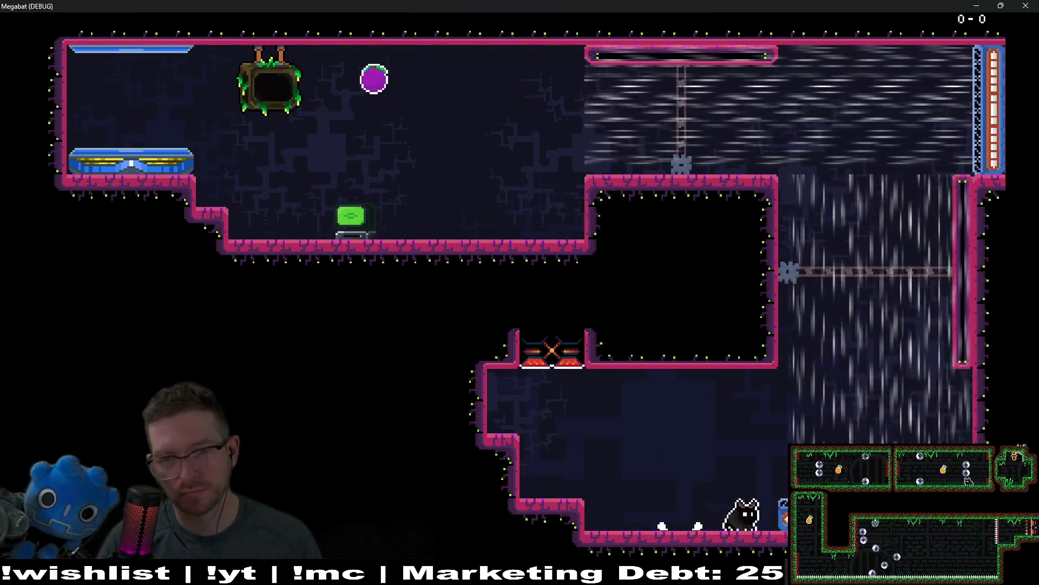
pyautogui.press('space')
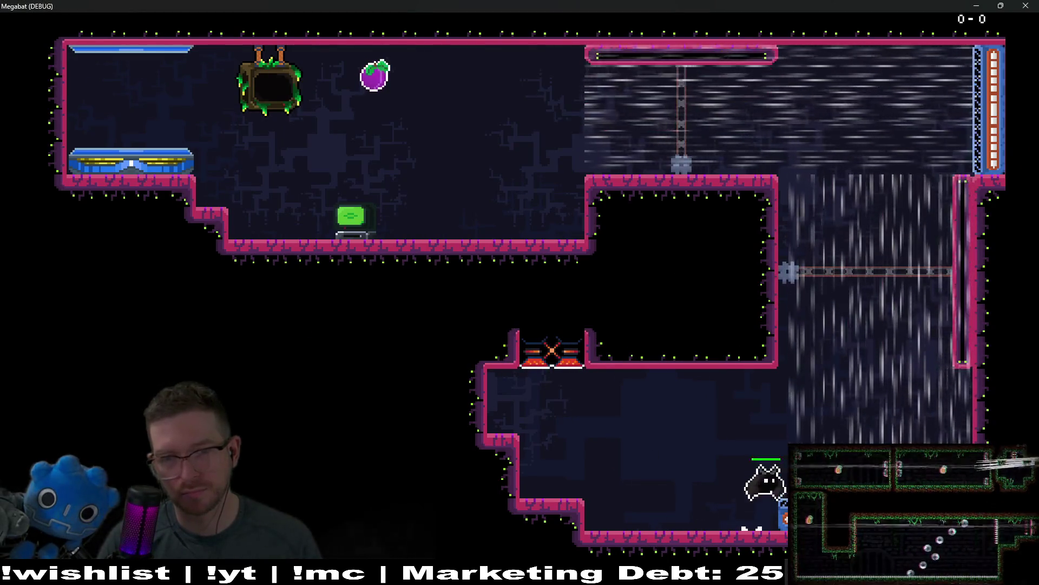
pyautogui.press('space')
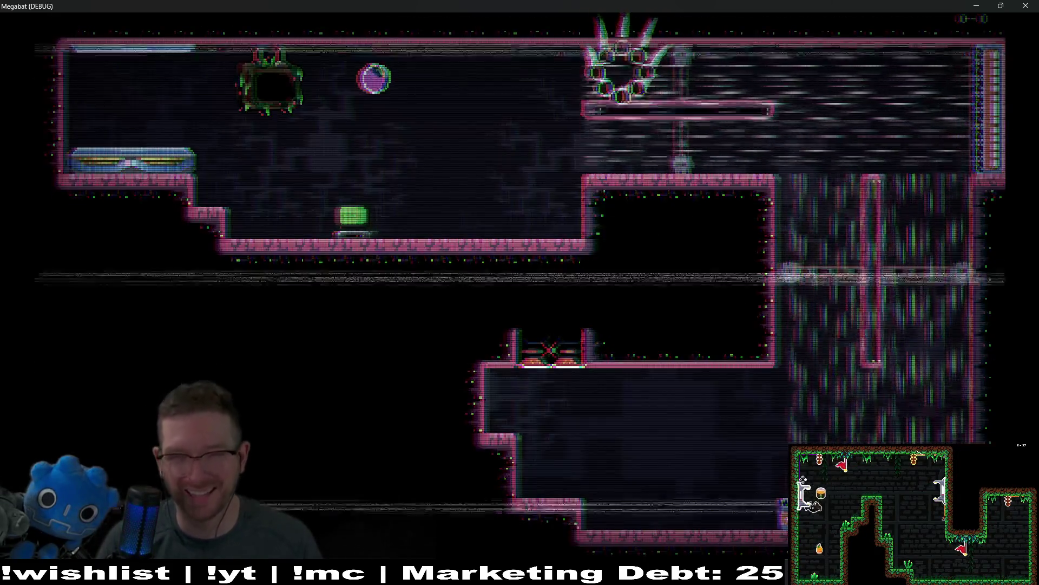
pyautogui.press('space')
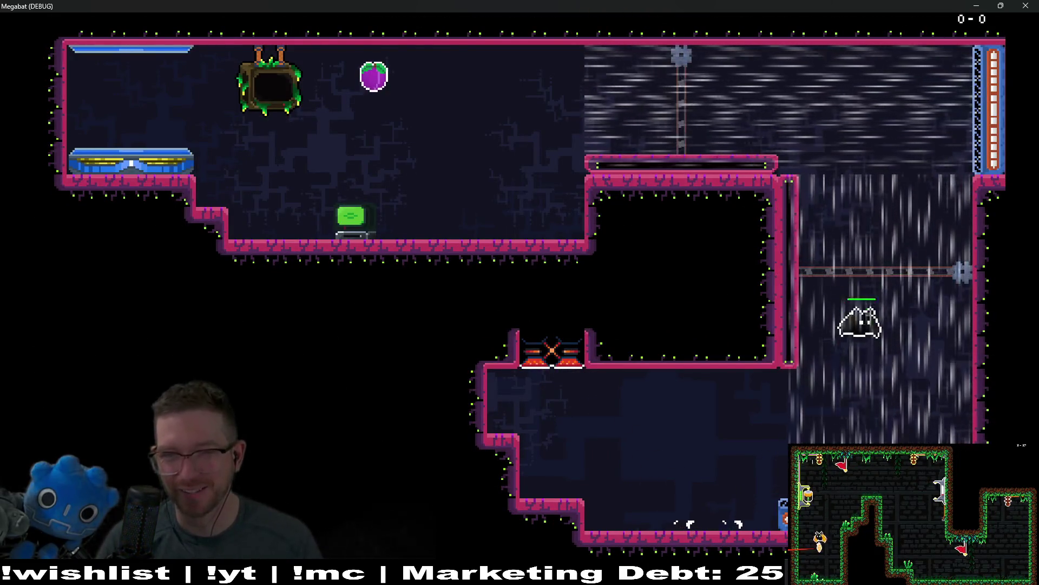
pyautogui.press('space')
pyautogui.press('Left')
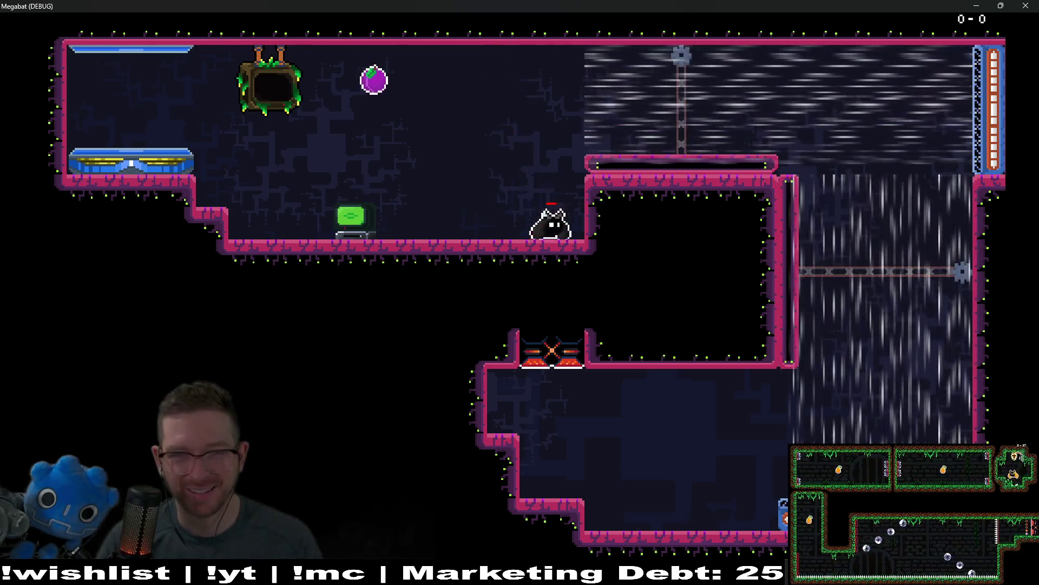
pyautogui.press('Right')
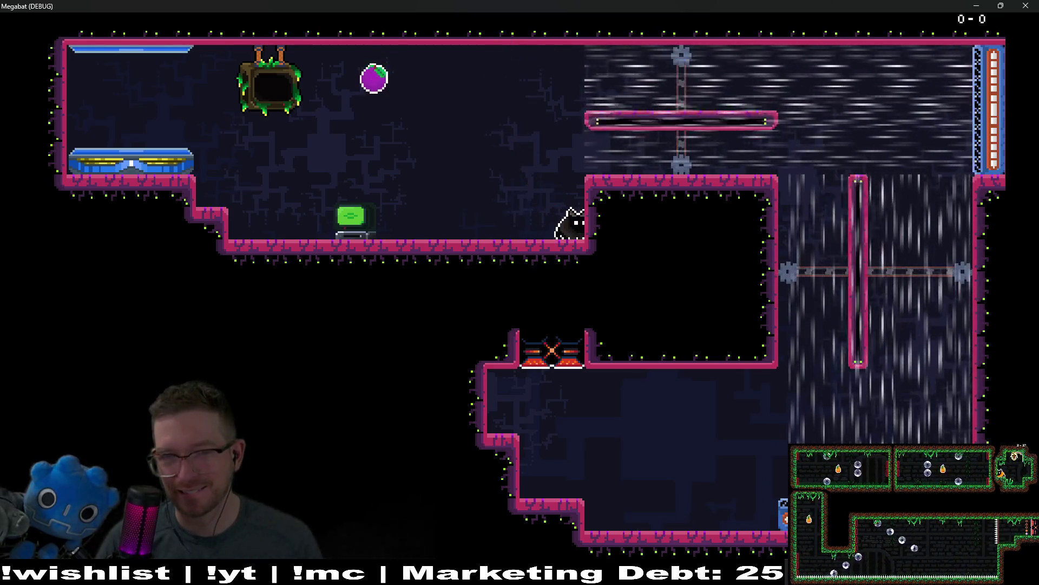
pyautogui.press('F8')
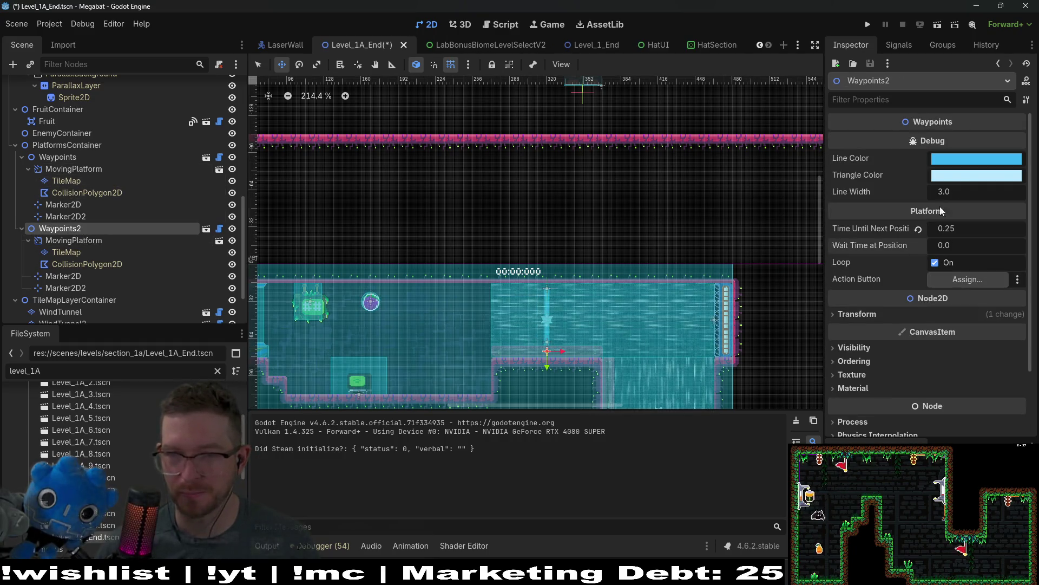
# - Rerun with the platform's wait time at 0.0 and fly the bat up the right shaft again
pyautogui.press('F6')
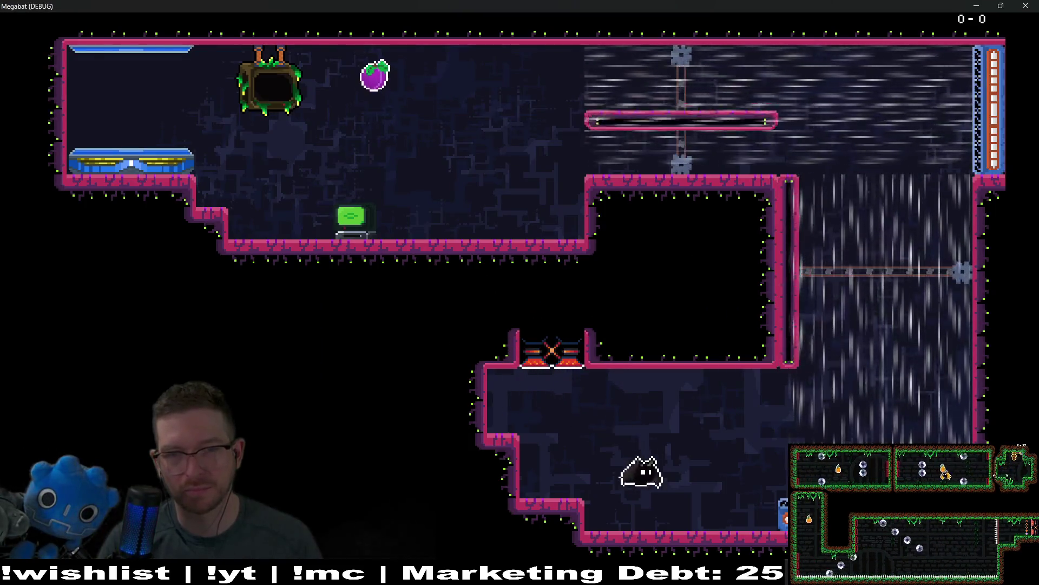
pyautogui.press('Up')
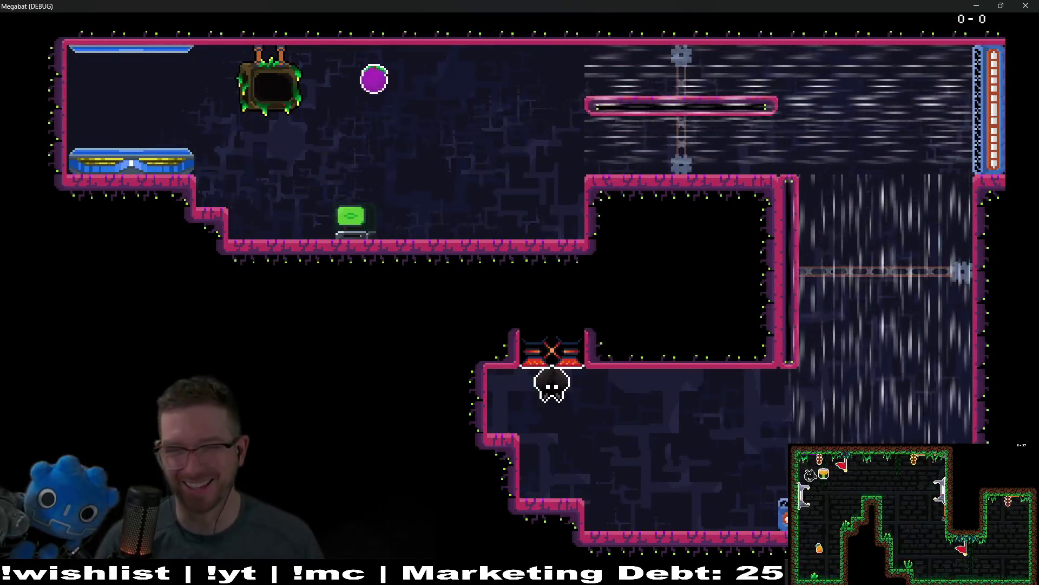
pyautogui.press('Up')
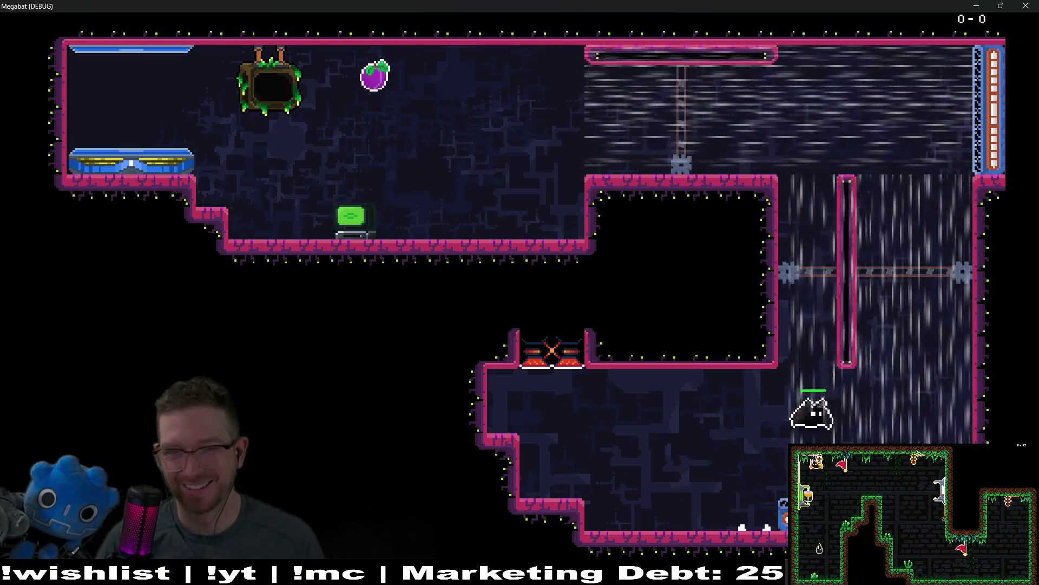
pyautogui.press('Left')
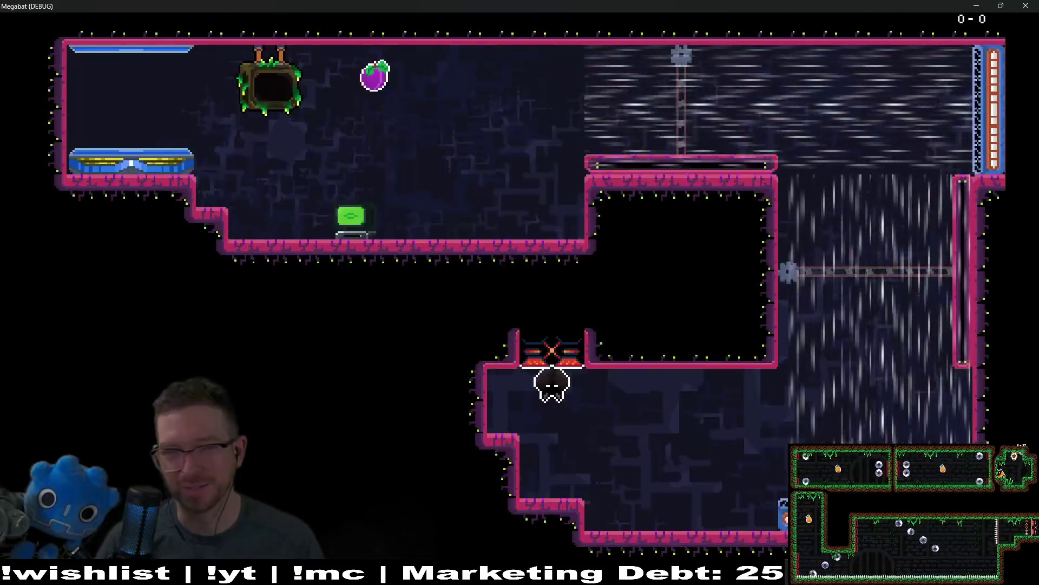
pyautogui.press('Right')
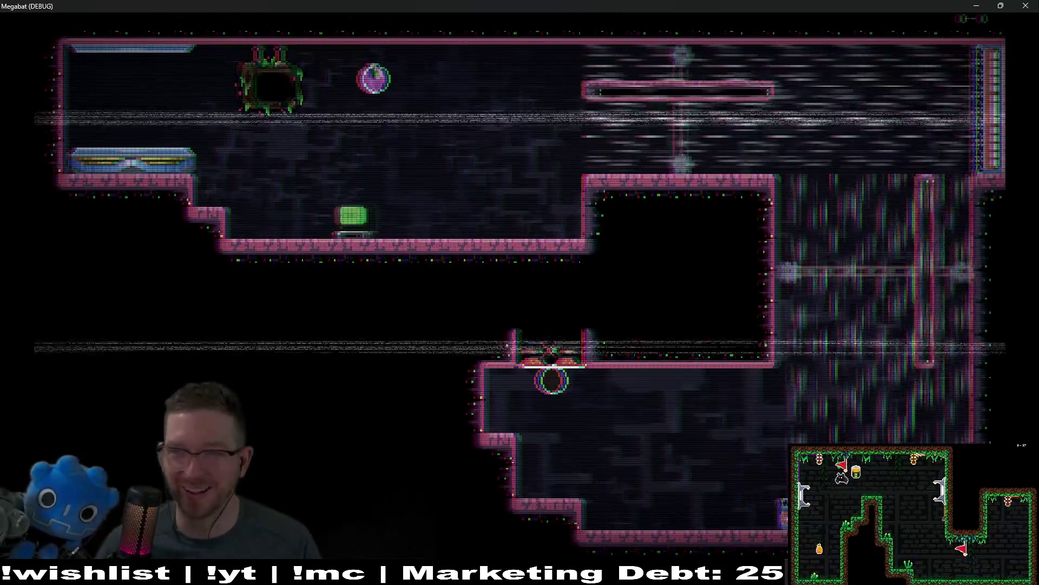
pyautogui.press('F8')
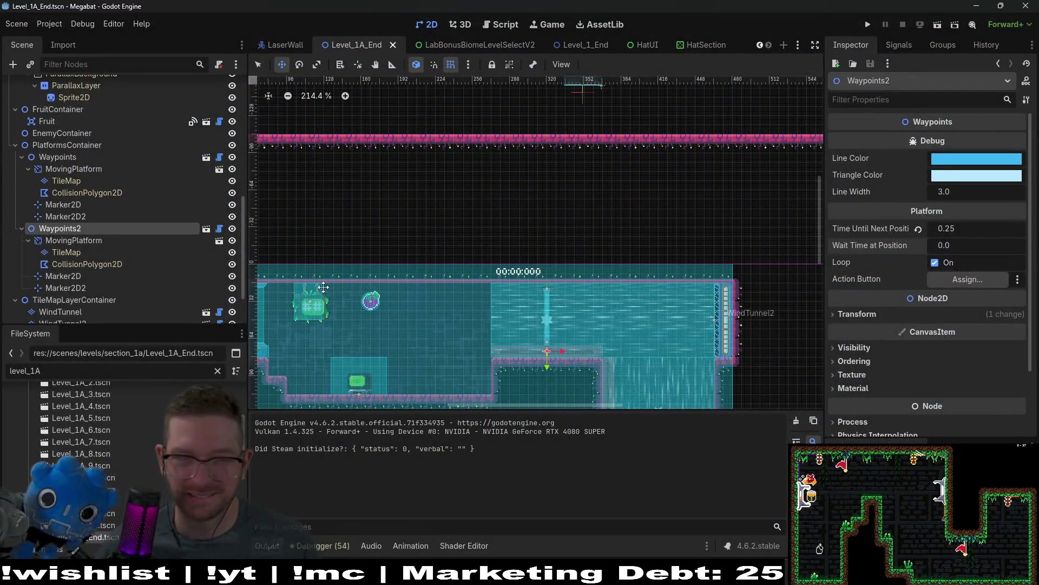
pyautogui.scroll(10, 114, 179)
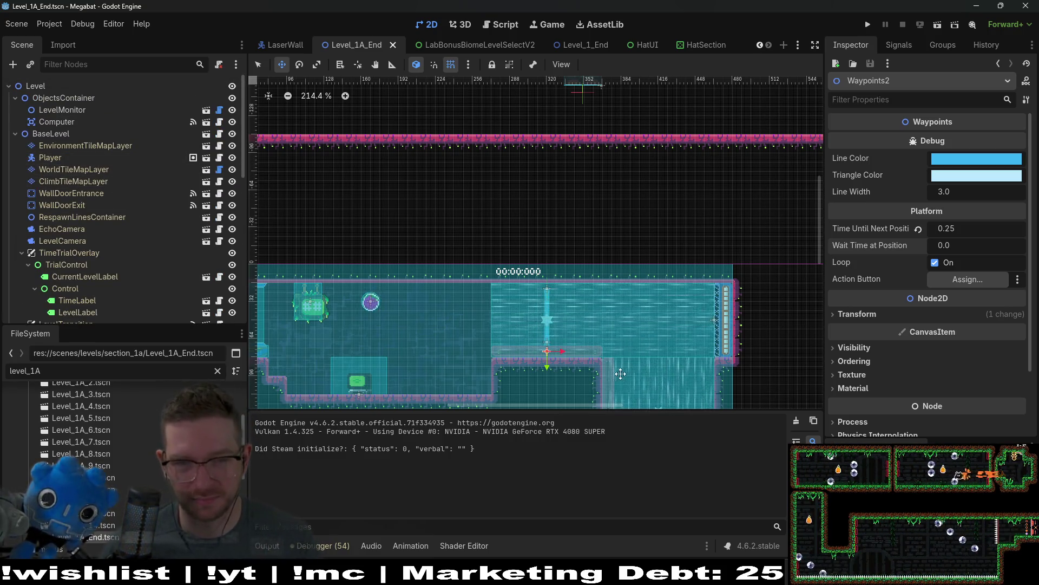
pyautogui.scroll(7, 563, 374)
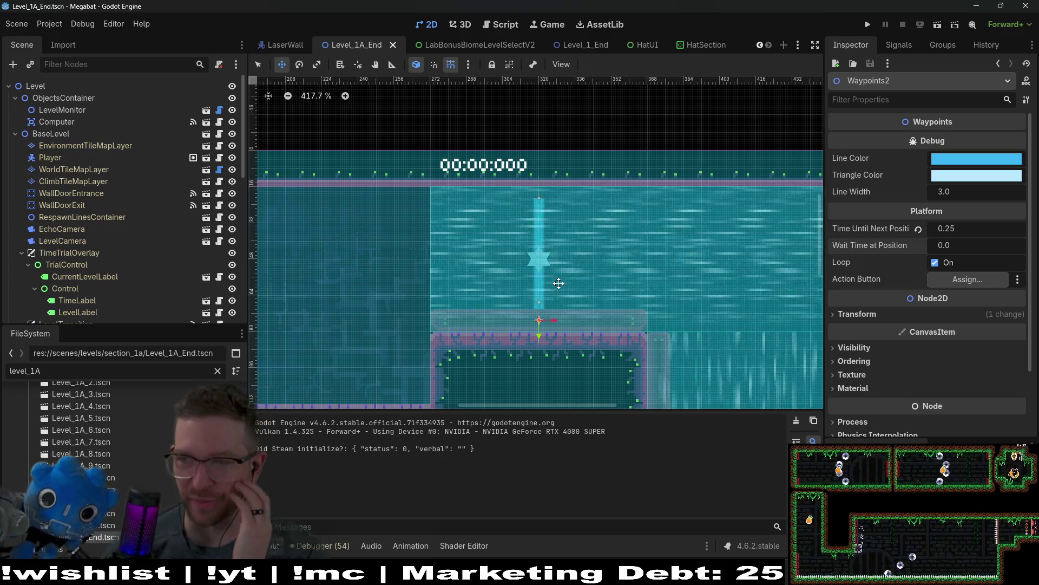
pyautogui.scroll(-5, 558, 283)
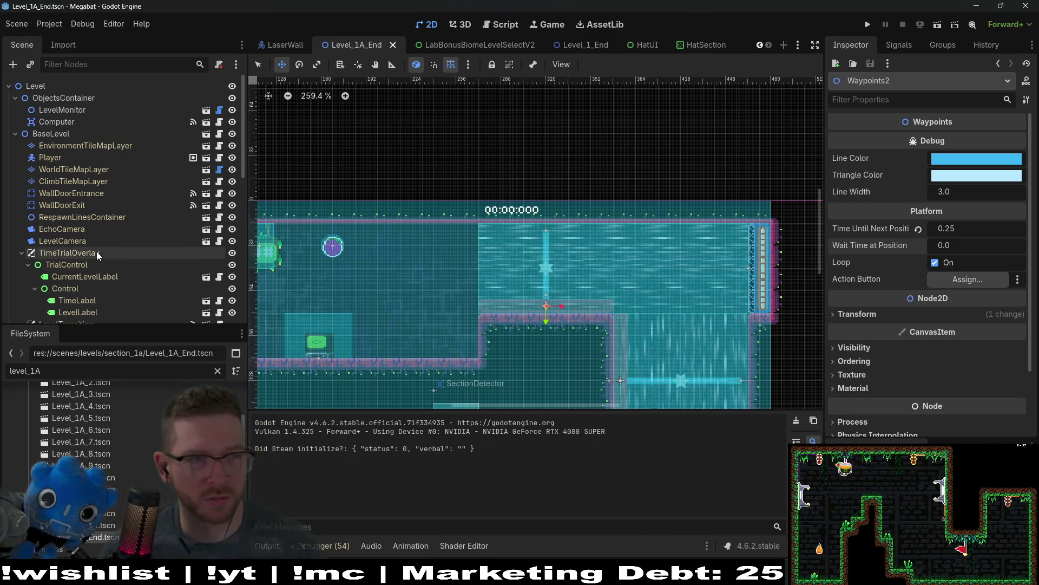
pyautogui.scroll(-10, 97, 251)
pyautogui.scroll(2, 67, 168)
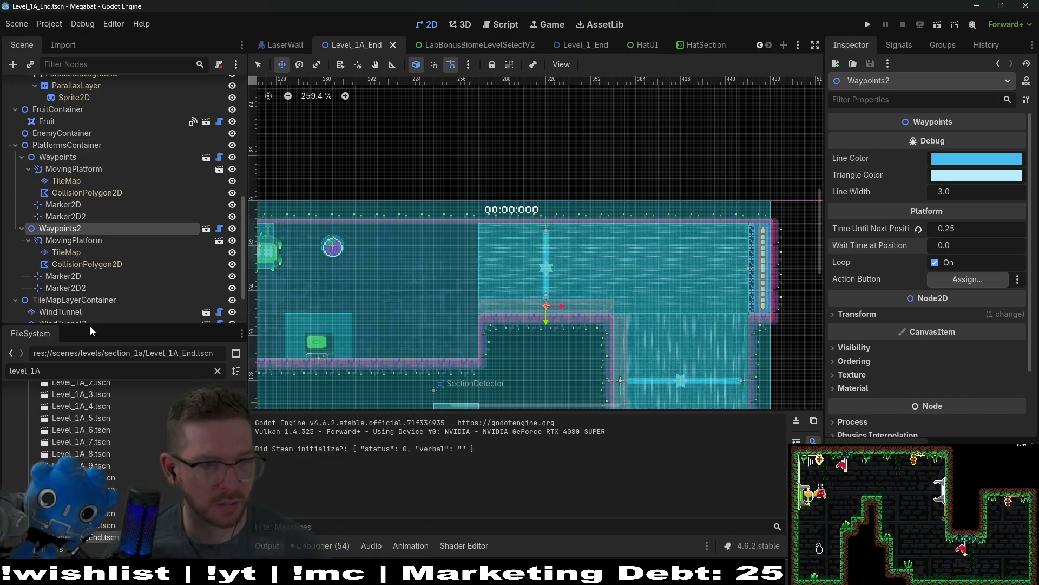
# - Move TileMapLayerContainer under PlatformsContainer in the Scene tree
pyautogui.moveTo(96, 300); pyautogui.dragTo(60, 145)
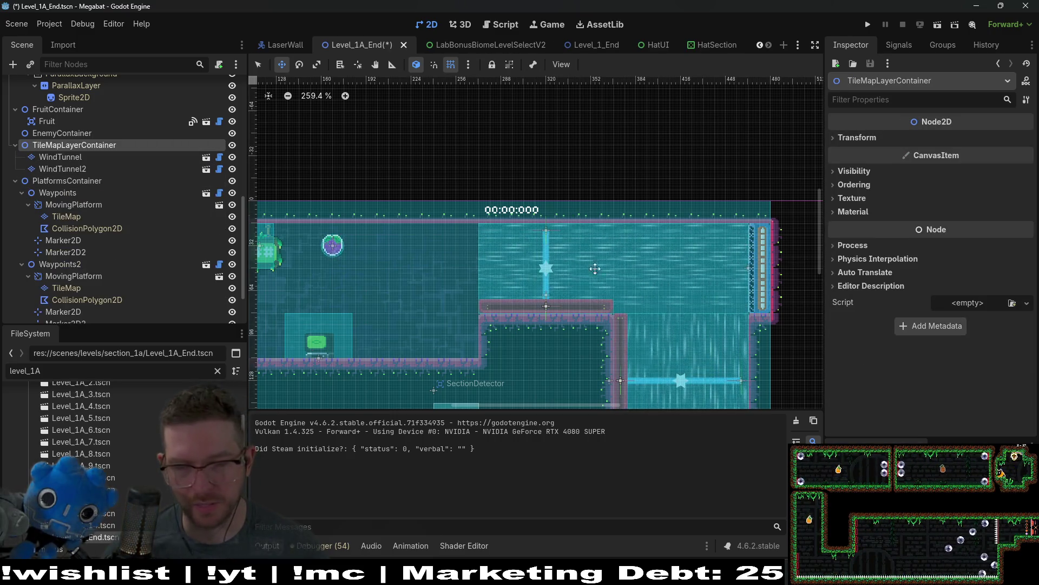
pyautogui.scroll(-4, 628, 287)
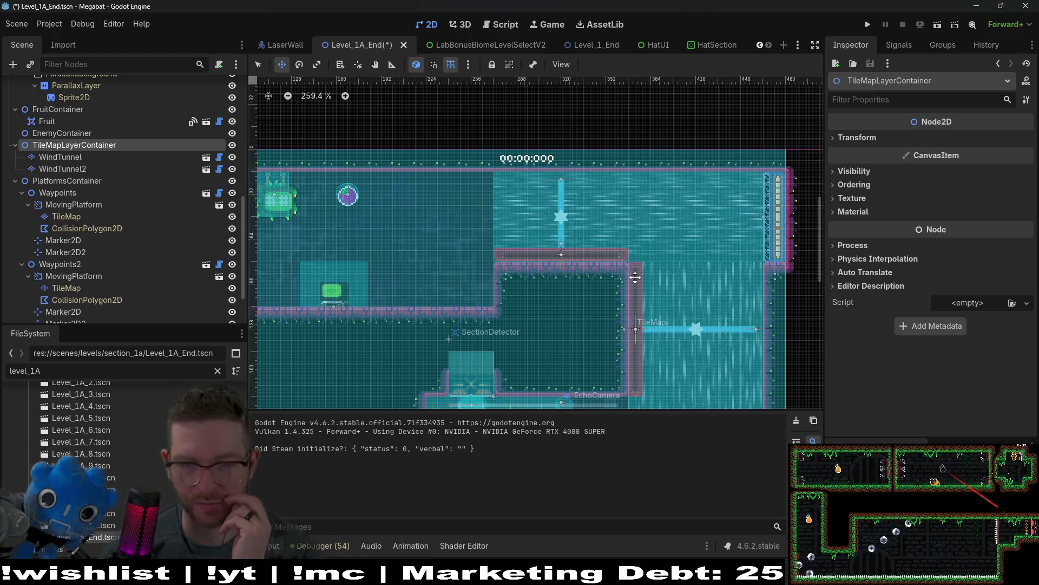
pyautogui.scroll(4, 574, 251)
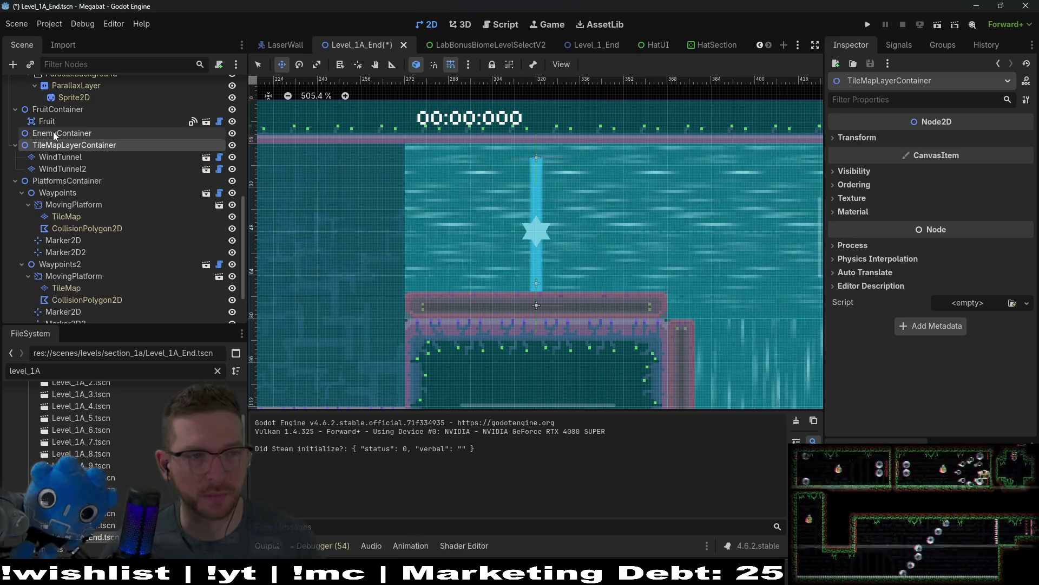
# - Inspect MovingPlatform, Waypoints and Waypoints2 to compare their timing properties
pyautogui.click(86, 203)
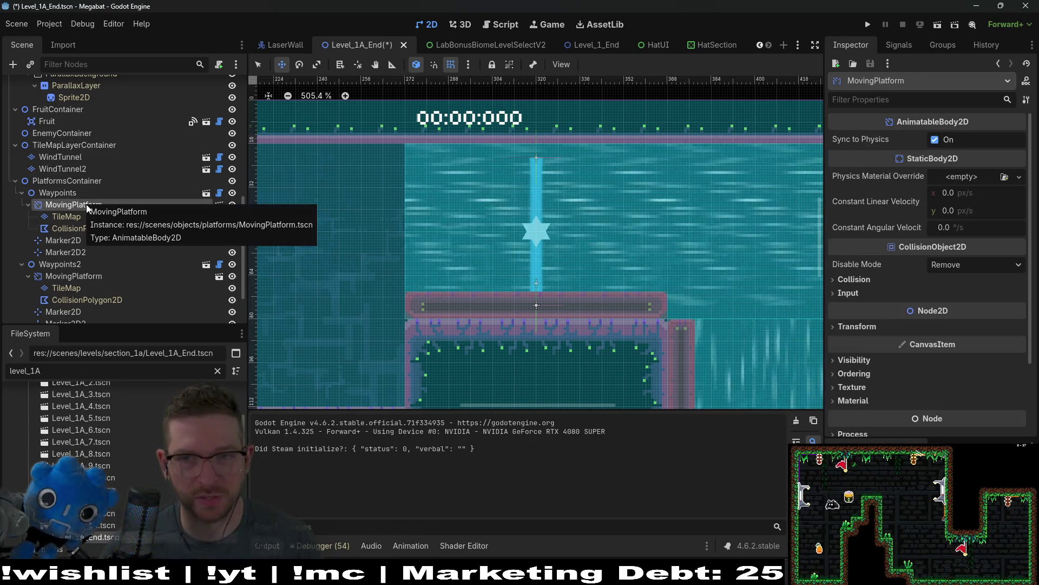
pyautogui.click(79, 191)
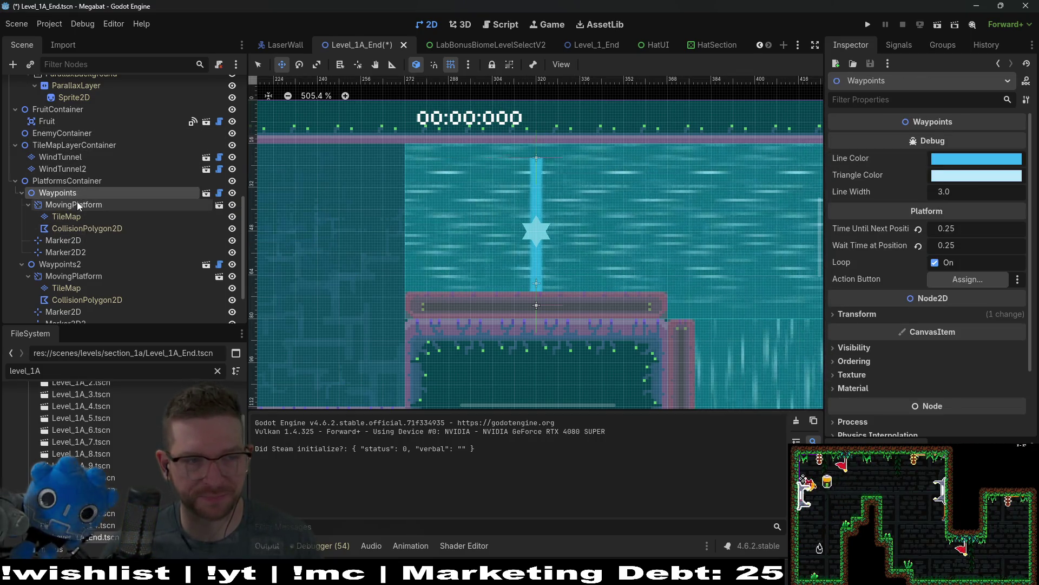
pyautogui.click(74, 264)
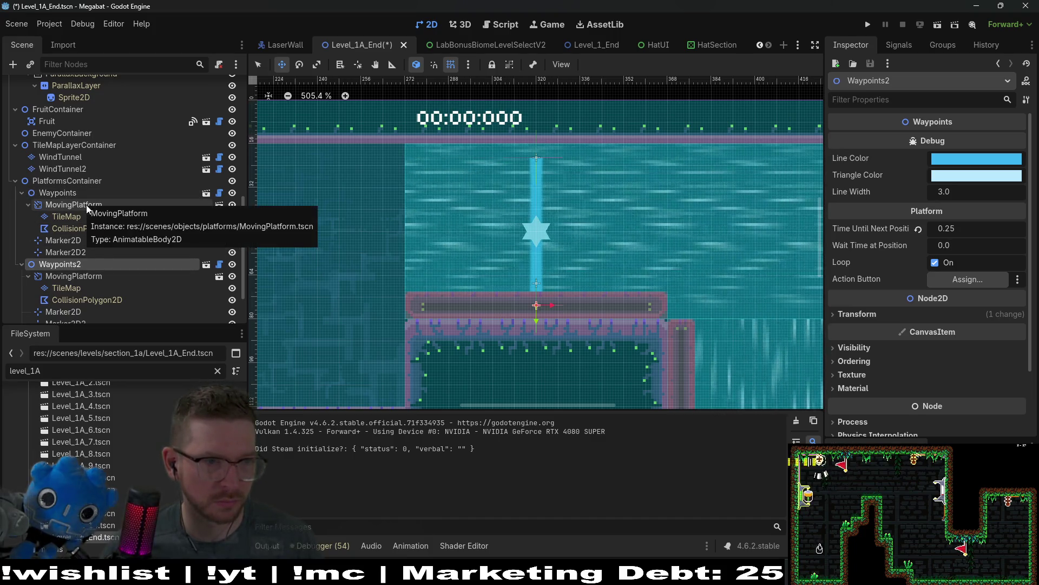
pyautogui.scroll(-2, 512, 251)
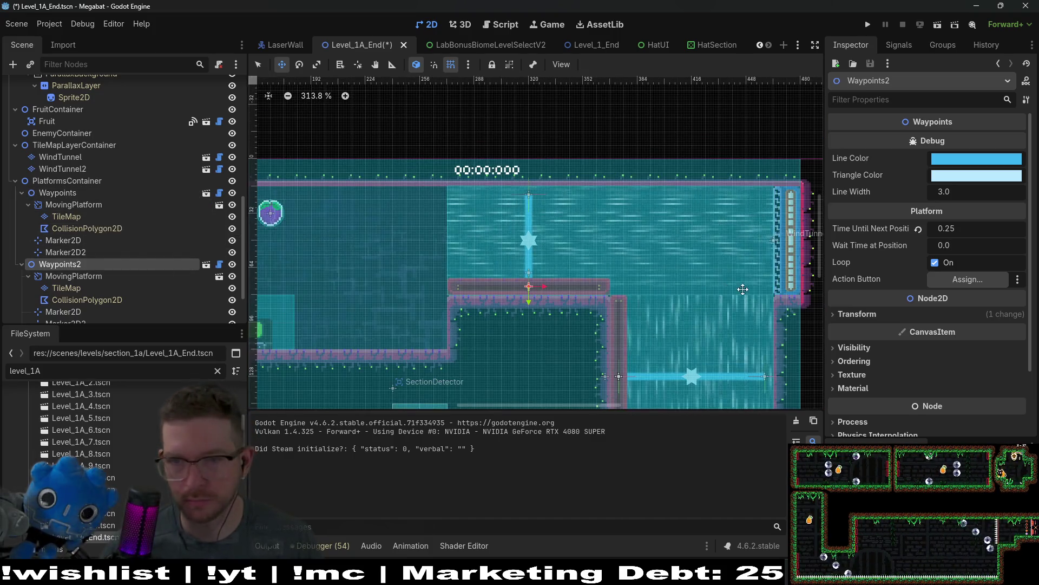
# - Change Waypoints2's time until next position to 0.5 and briefly playtest the bat on the platform
pyautogui.click(979, 228)
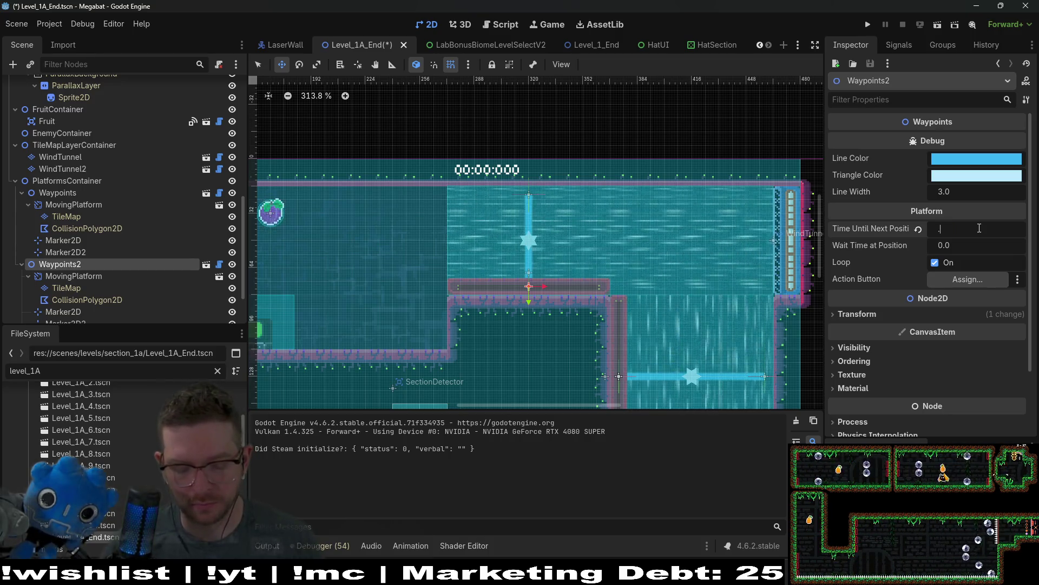
pyautogui.click(937, 25)
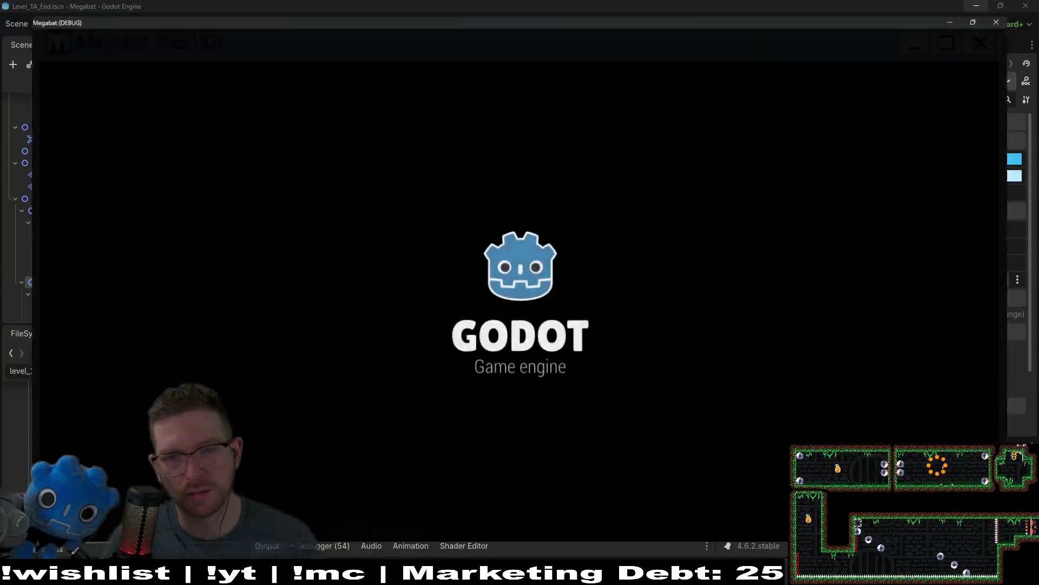
pyautogui.press('Up')
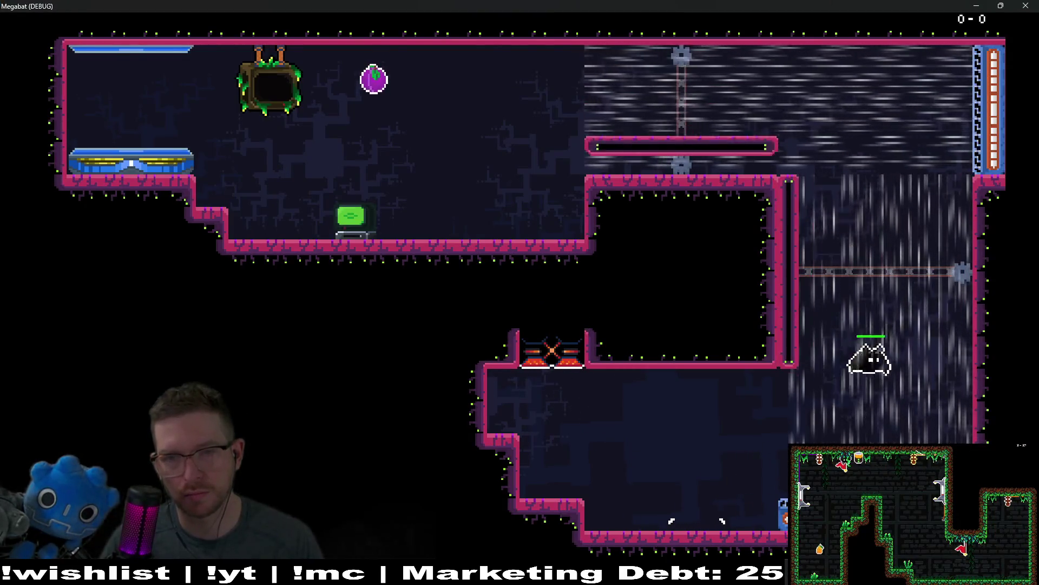
pyautogui.press('Left')
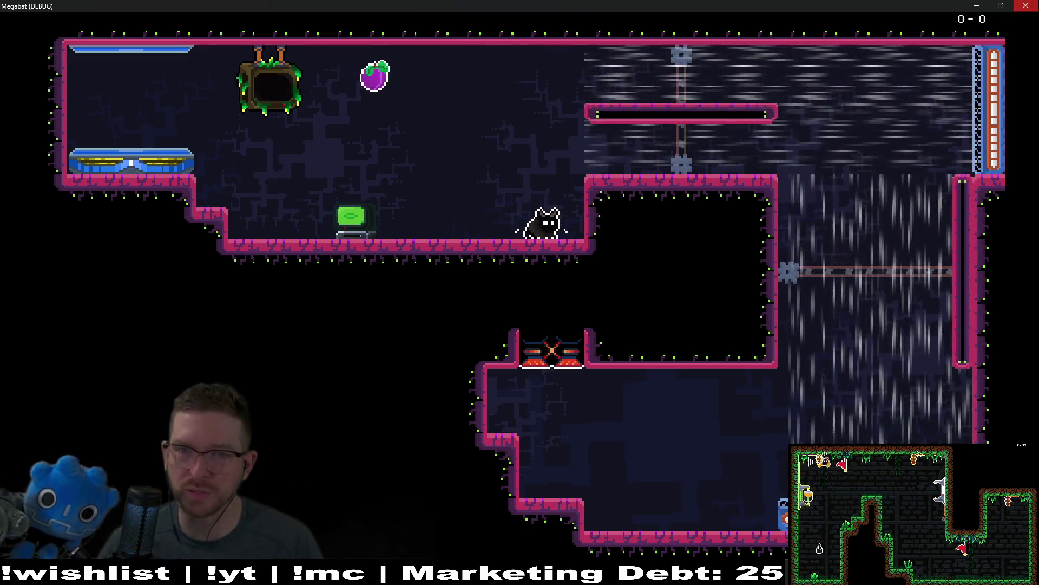
pyautogui.click(1025, 6)
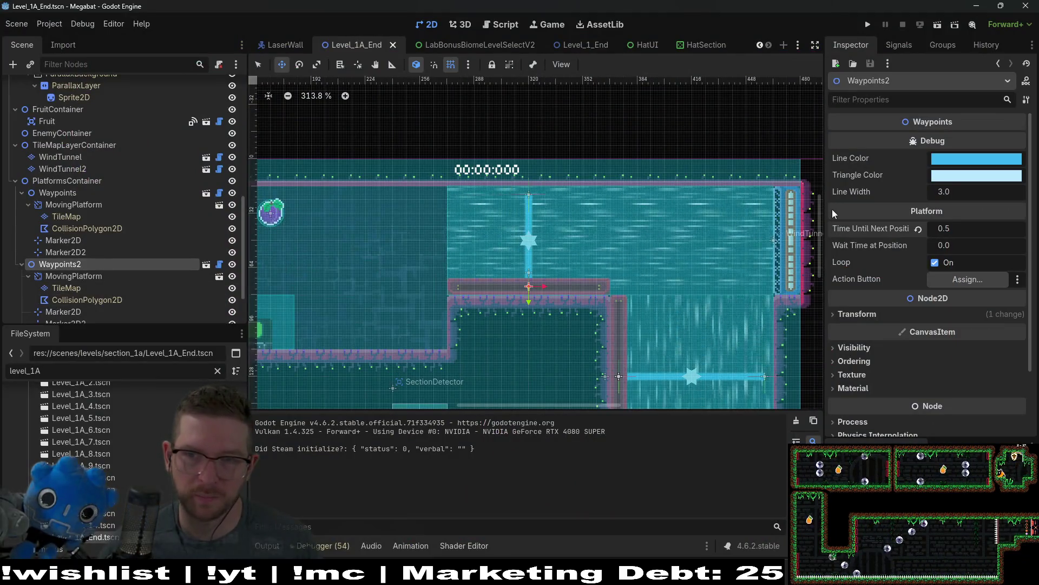
# - Set Waypoints2's time until next position to 0.35
pyautogui.click(966, 229)
pyautogui.write('0.35')
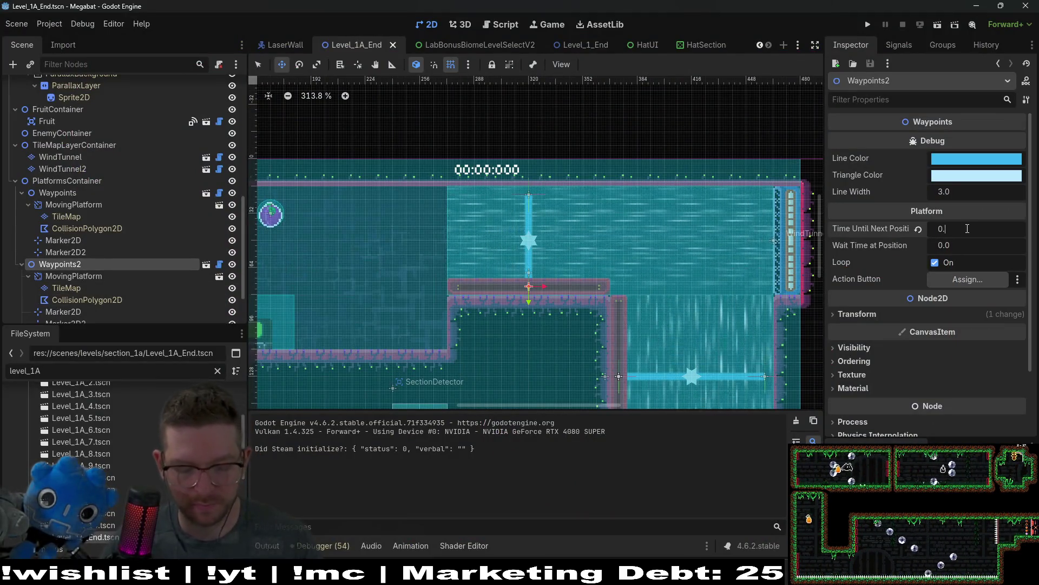
pyautogui.press('Return')
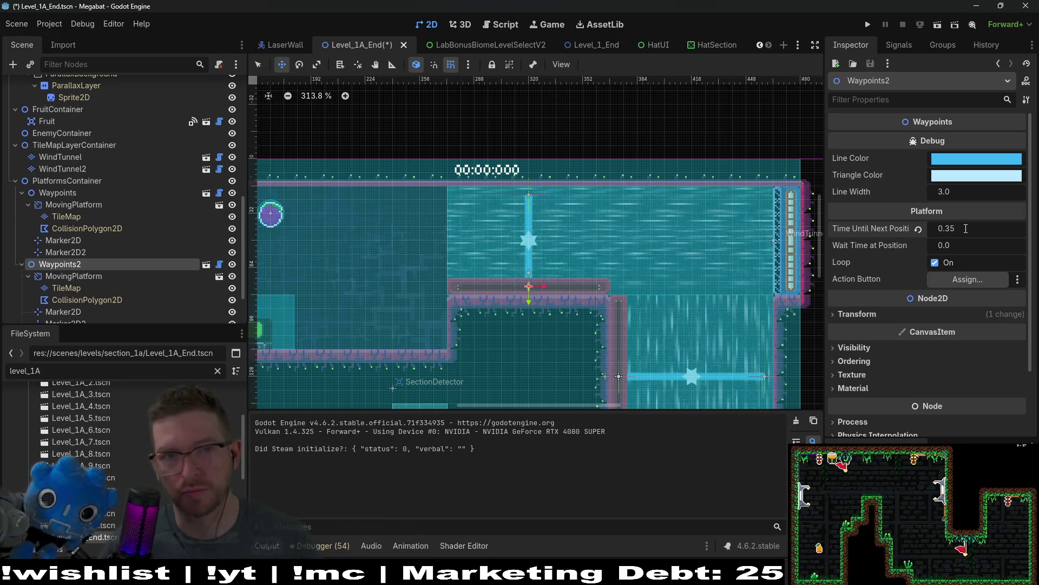
# - Run the scene and fly the bat up the shaft through the upper and left rooms
pyautogui.click(939, 28)
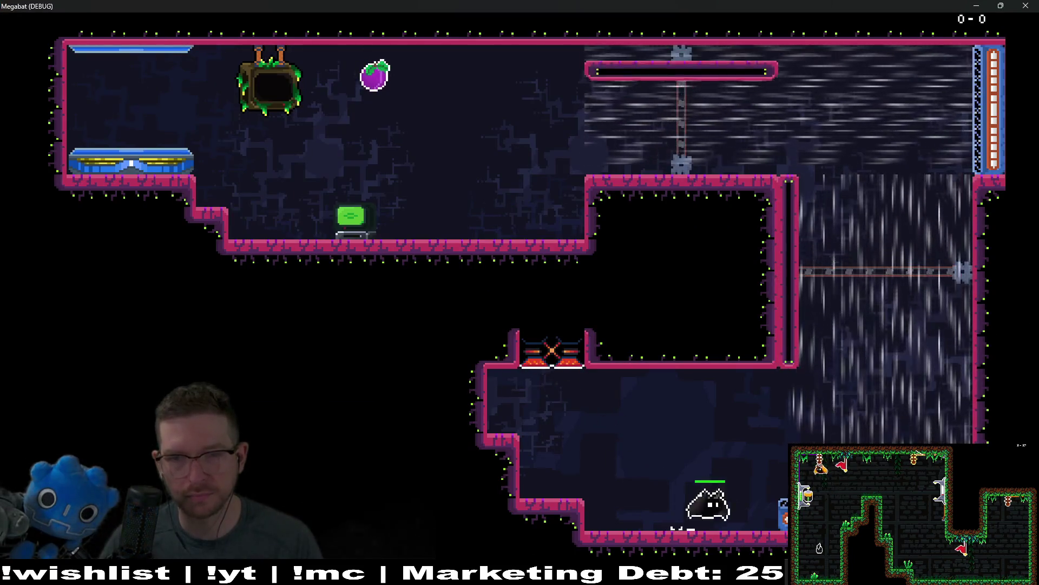
pyautogui.press('Left')
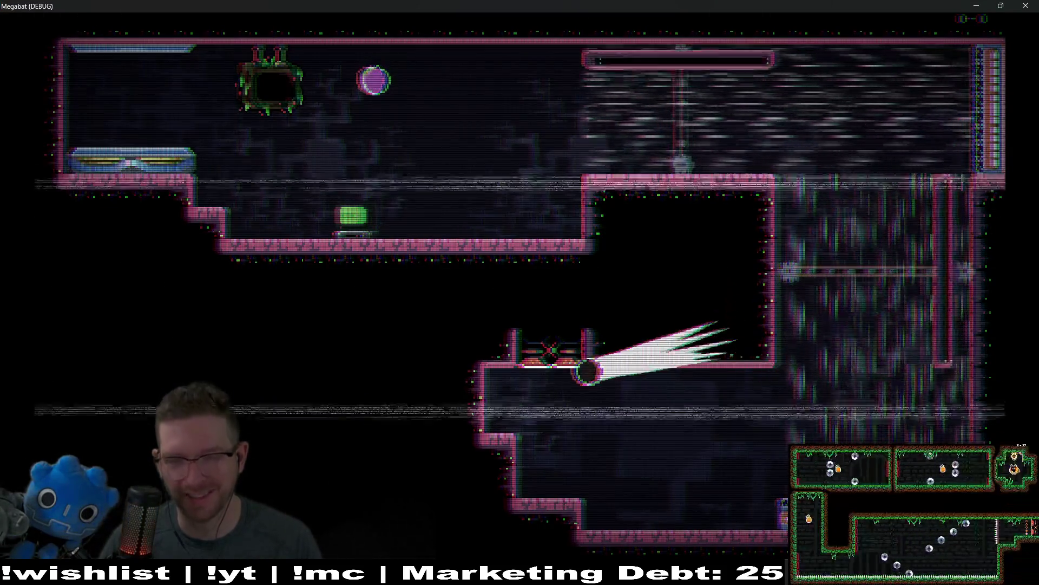
pyautogui.press('Right')
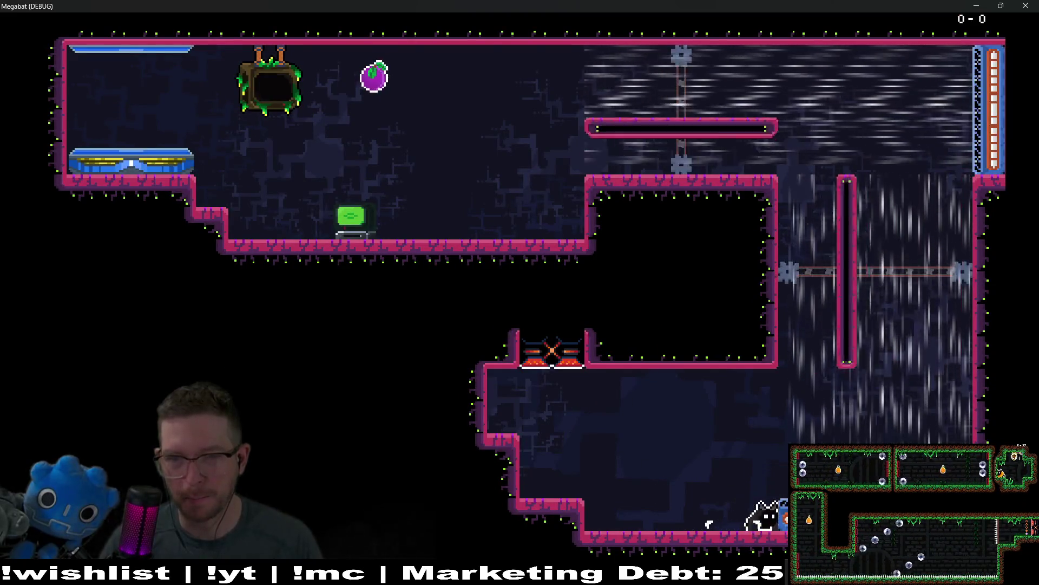
pyautogui.press('Up')
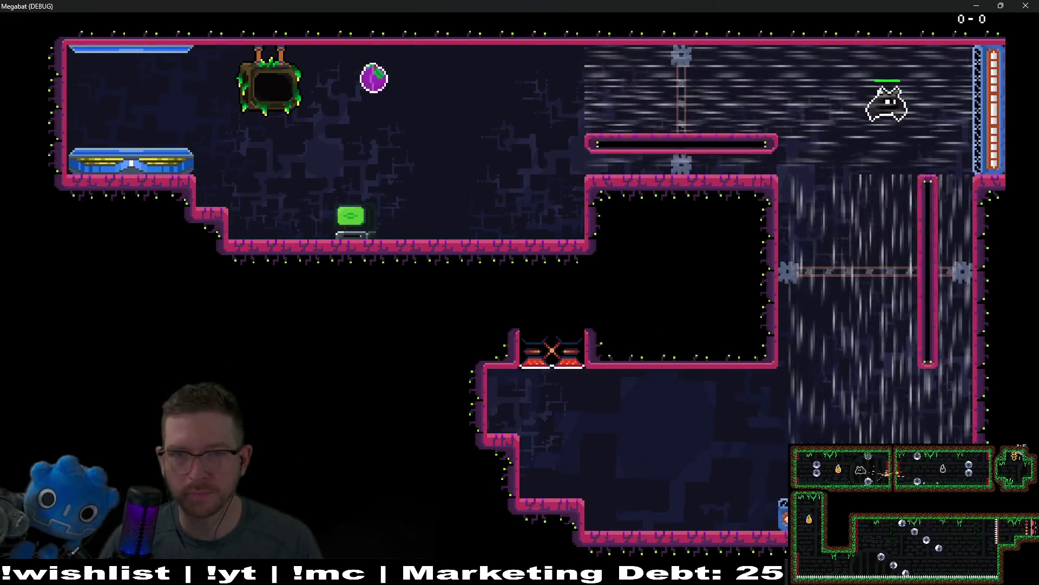
pyautogui.press('Left')
pyautogui.press('Left')
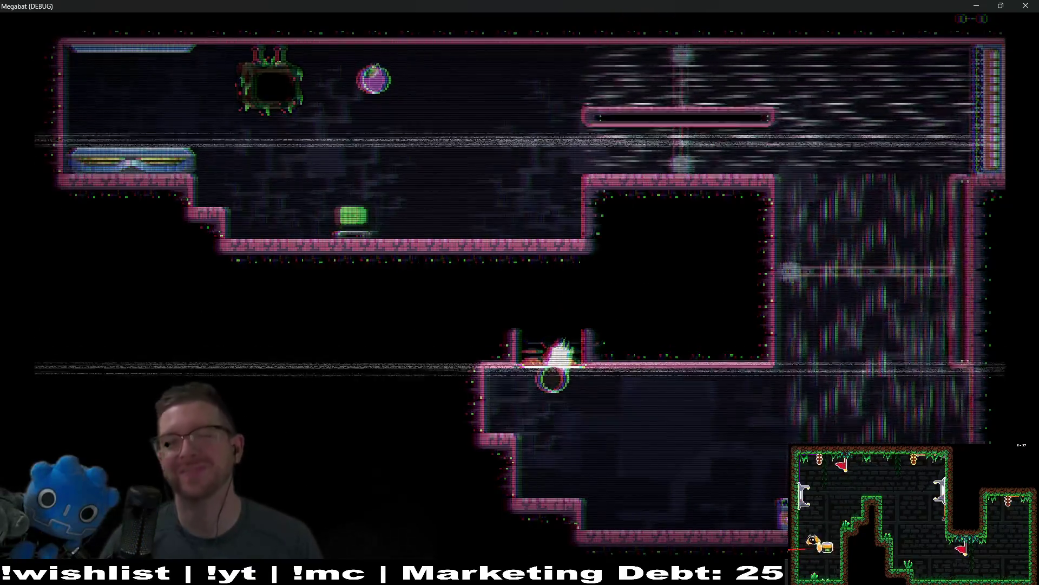
pyautogui.press('Right')
pyautogui.press('Up')
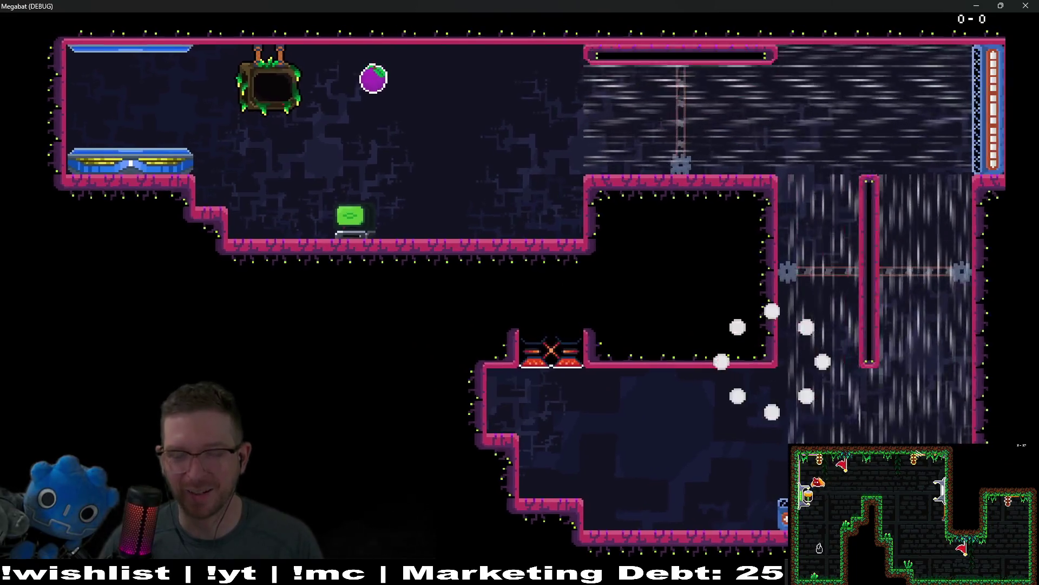
pyautogui.press('Right')
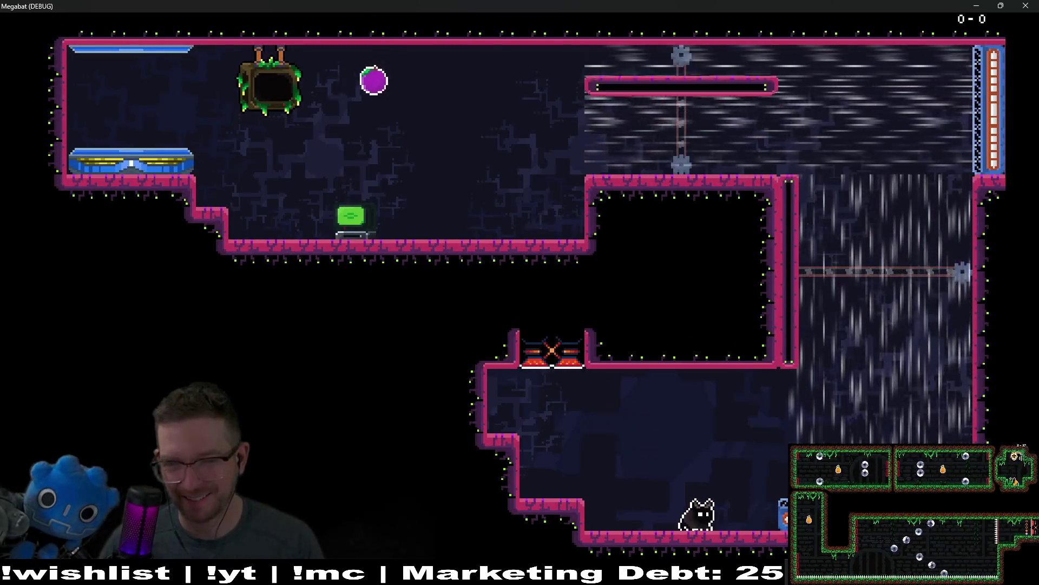
pyautogui.press('Right')
pyautogui.press('Up')
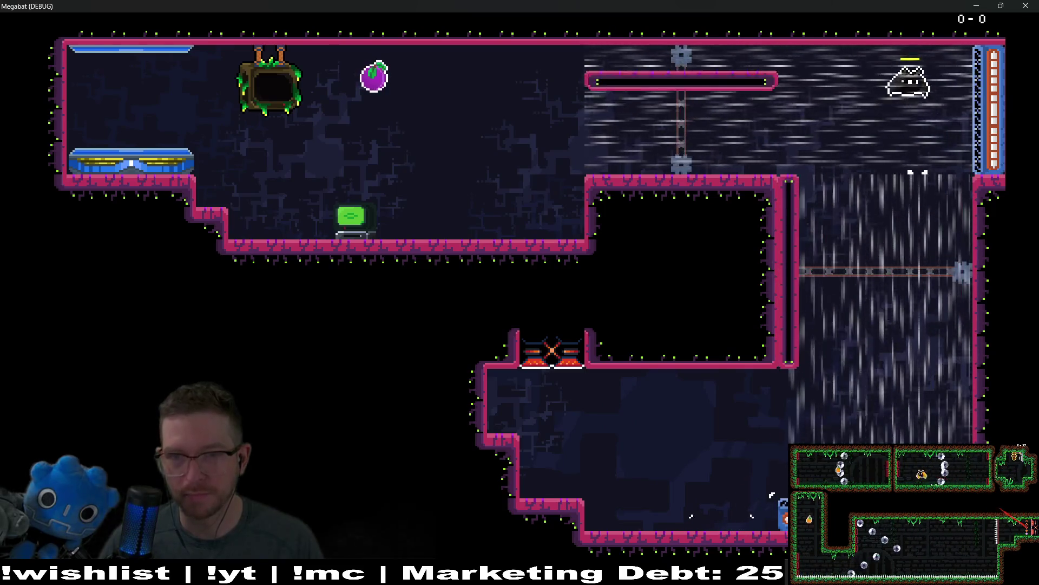
pyautogui.press('Left')
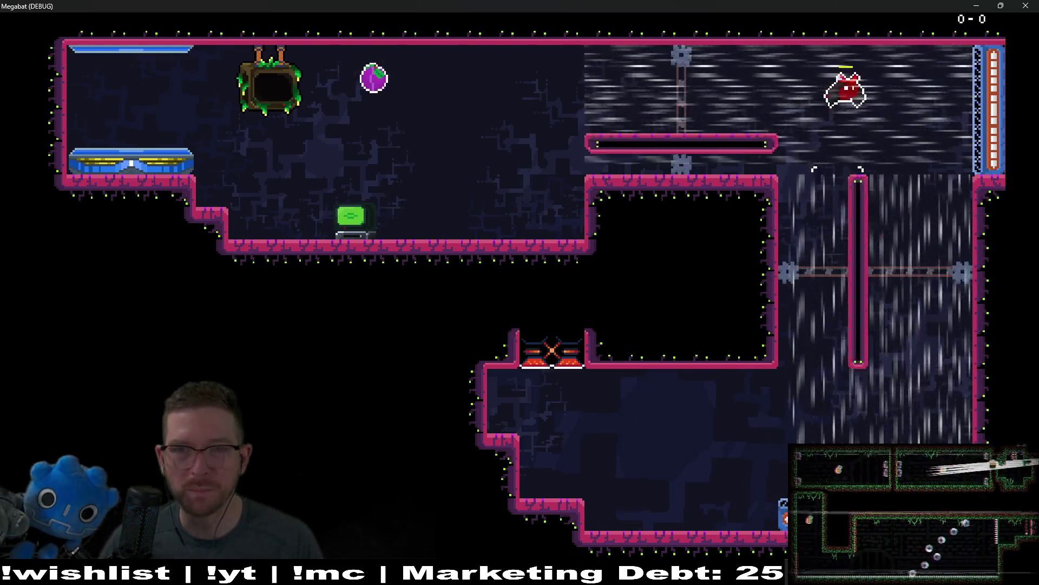
pyautogui.press('Left')
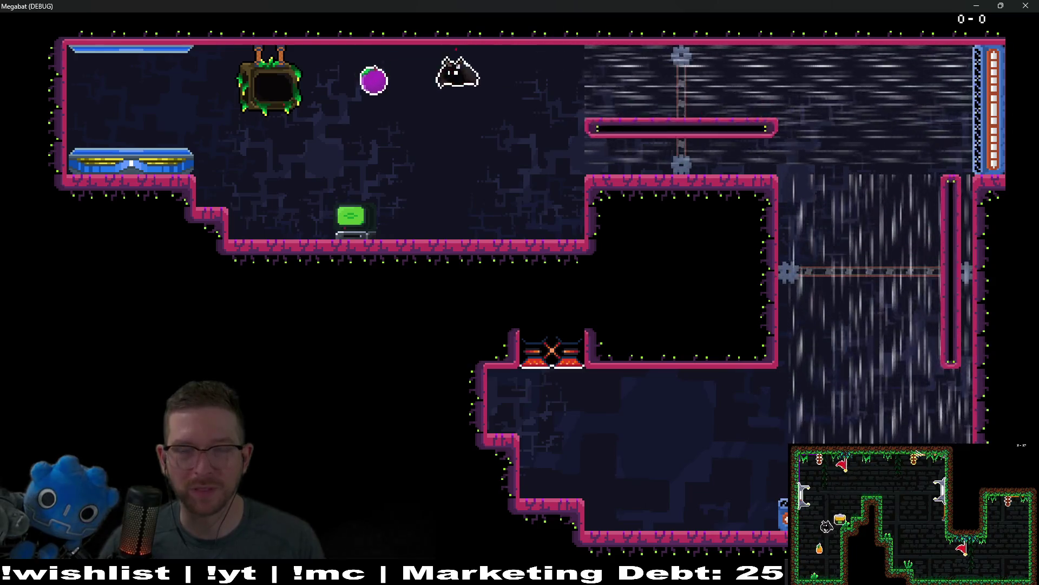
# - Walk the cat to the green terminal, open the HATS menu, then pause the game
pyautogui.press('Right')
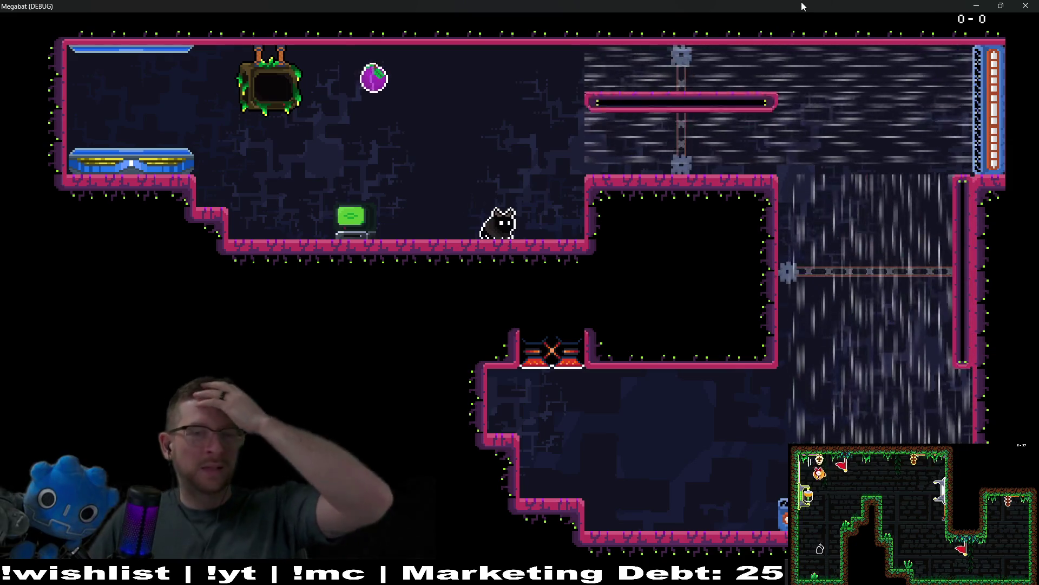
pyautogui.press('Left')
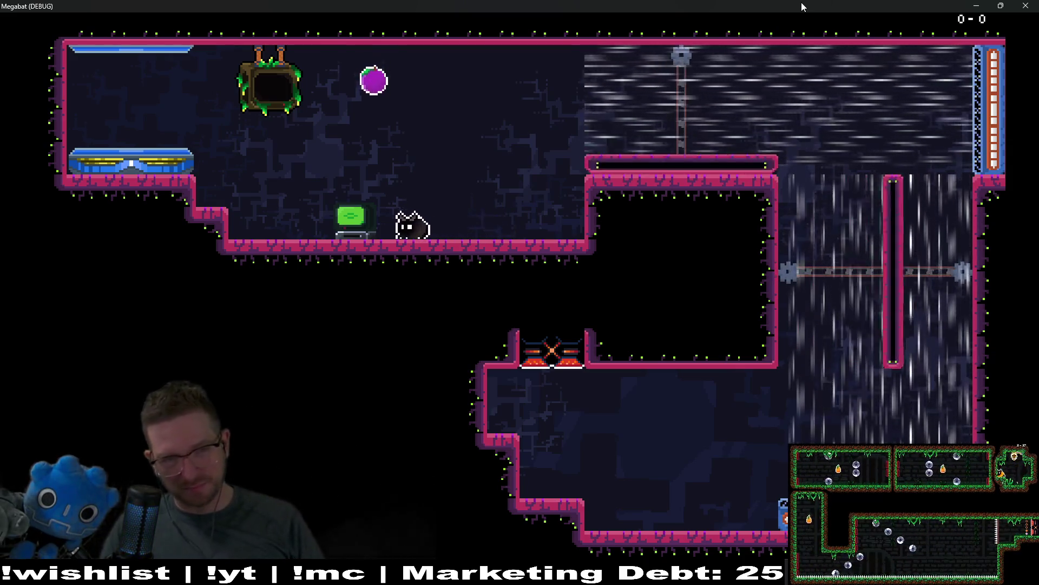
pyautogui.press('Up')
pyautogui.press('Escape')
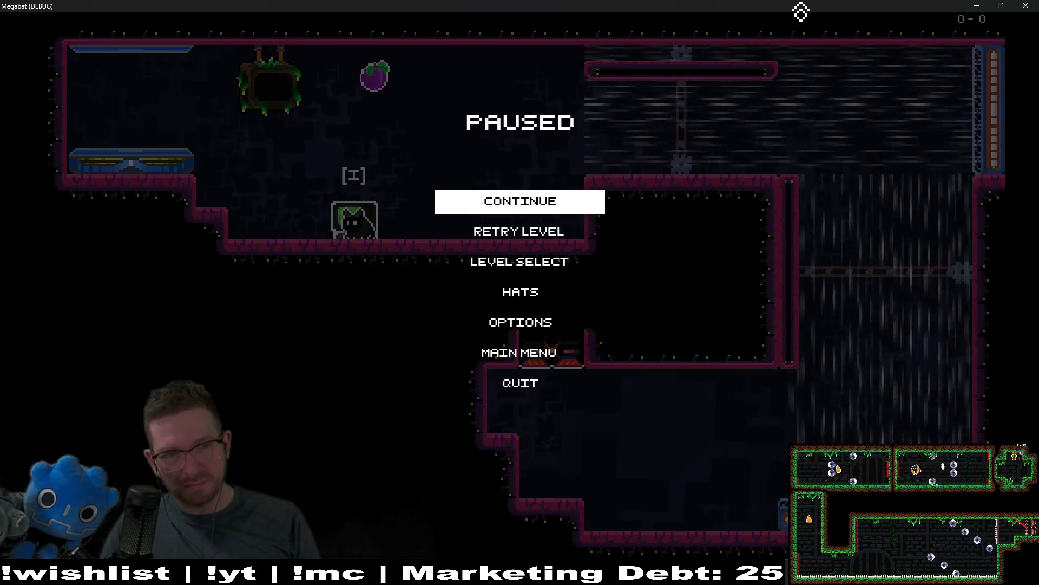
# - Close the game and nudge the Computer slightly to the right
pyautogui.click(1026, 6)
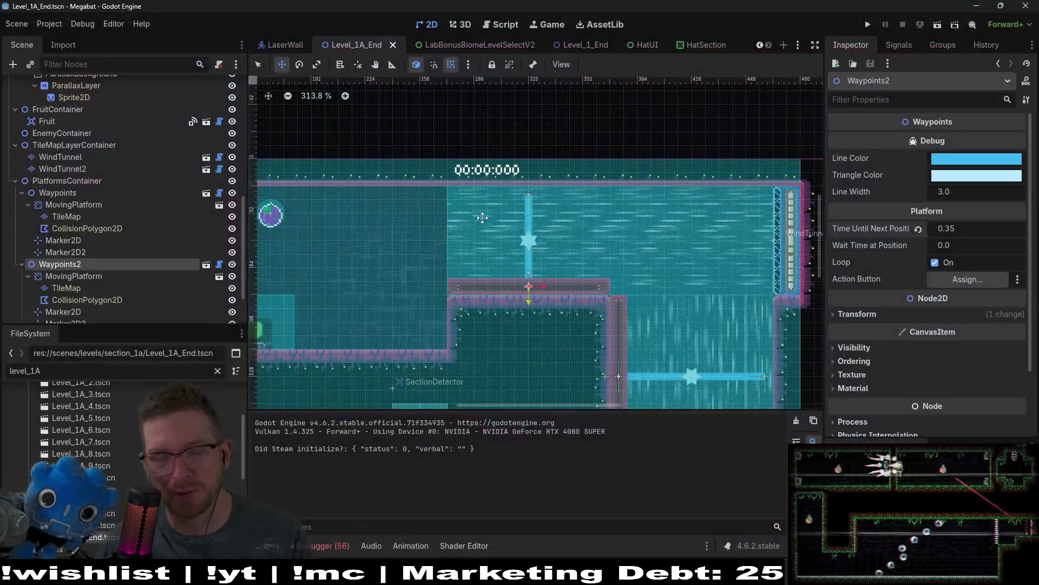
pyautogui.scroll(-3, 377, 295)
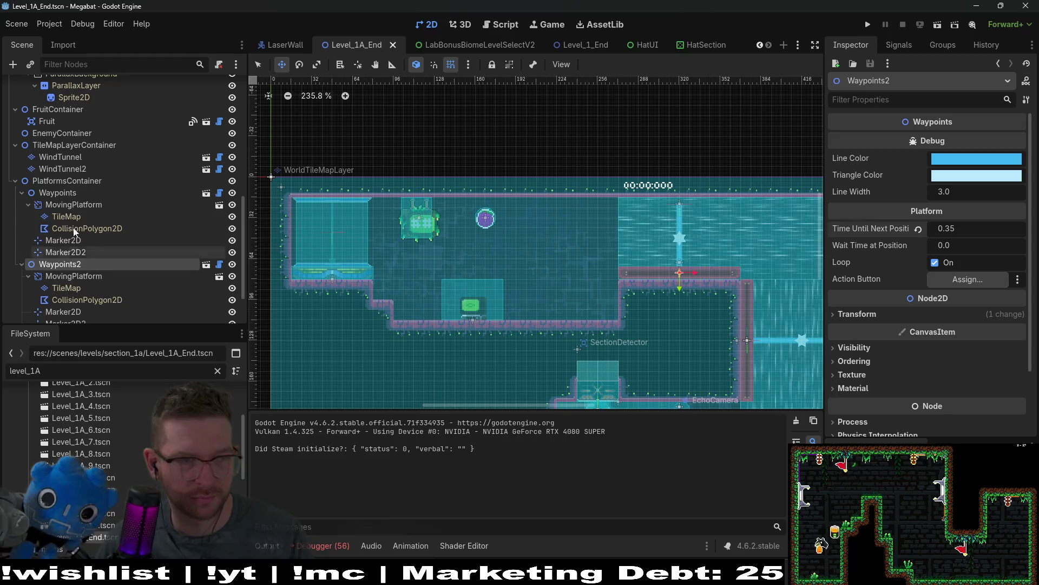
pyautogui.scroll(5, 76, 185)
pyautogui.scroll(3, 76, 186)
pyautogui.click(63, 98)
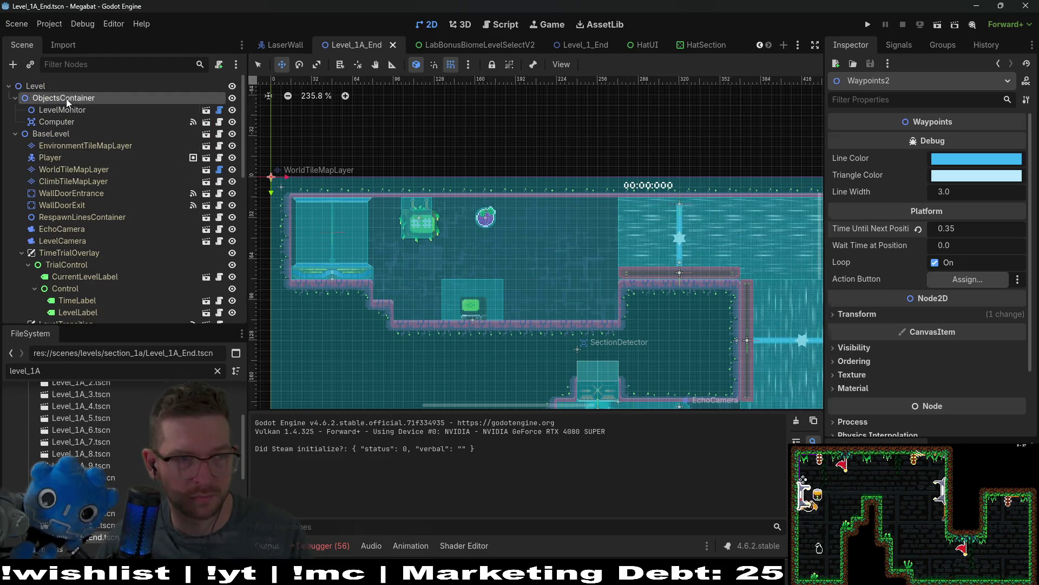
pyautogui.click(57, 122)
pyautogui.scroll(3, 653, 341)
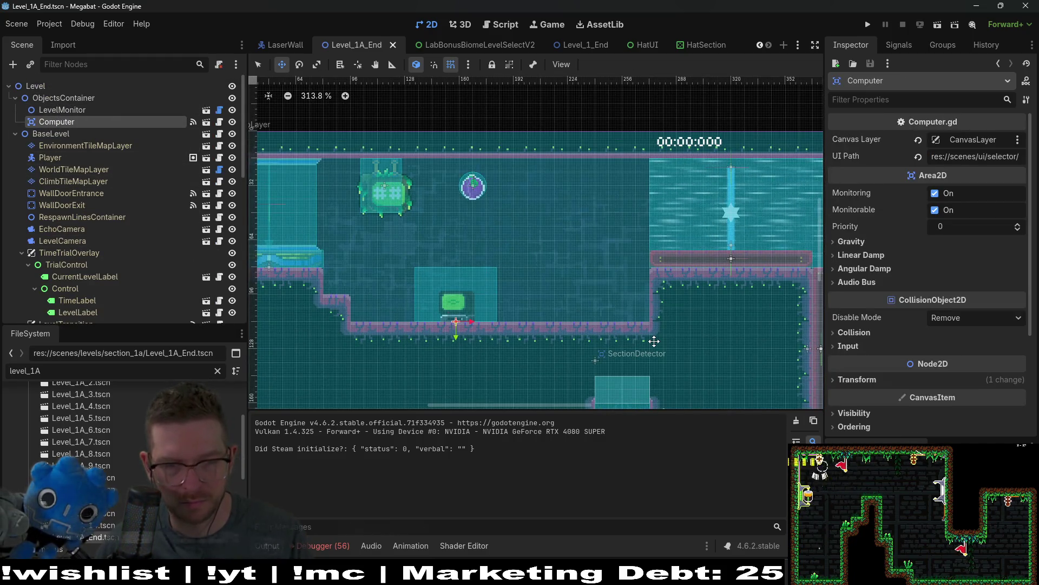
pyautogui.press('Right')
pyautogui.press('Right')
pyautogui.press('Right')
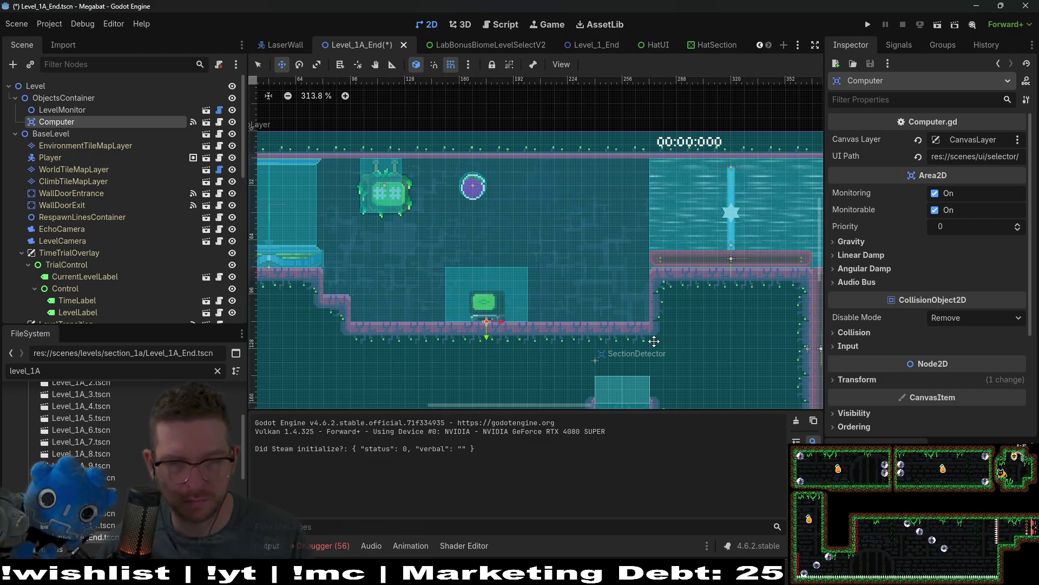
# - Save Level_1A_End, frame the whole level, and launch the game
pyautogui.scroll(-2, 401, 254)
pyautogui.hotkey('ctrl', 's')
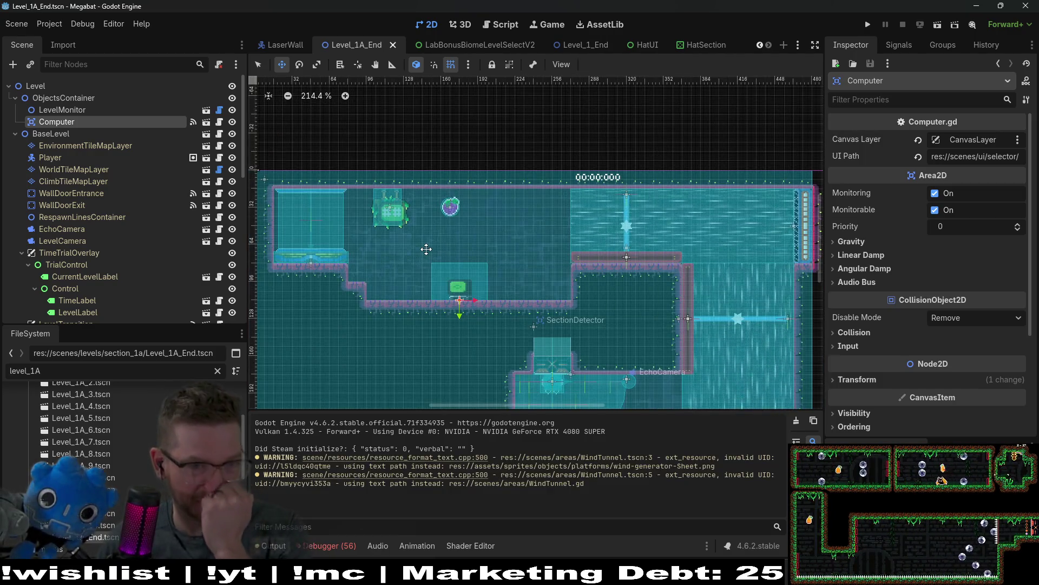
pyautogui.moveTo(490, 252); pyautogui.dragTo(506, 231)
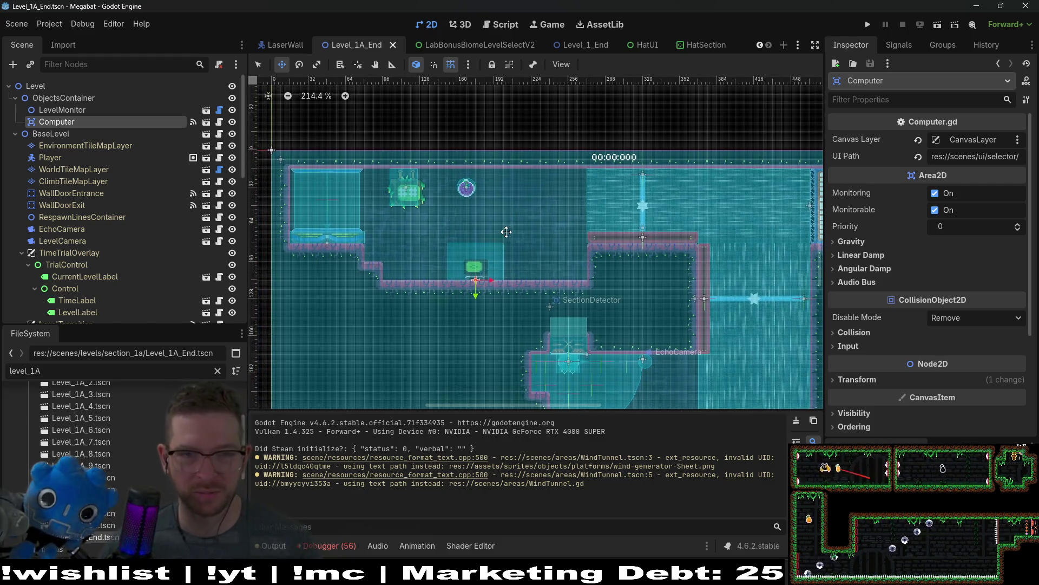
pyautogui.scroll(-10, 85, 209)
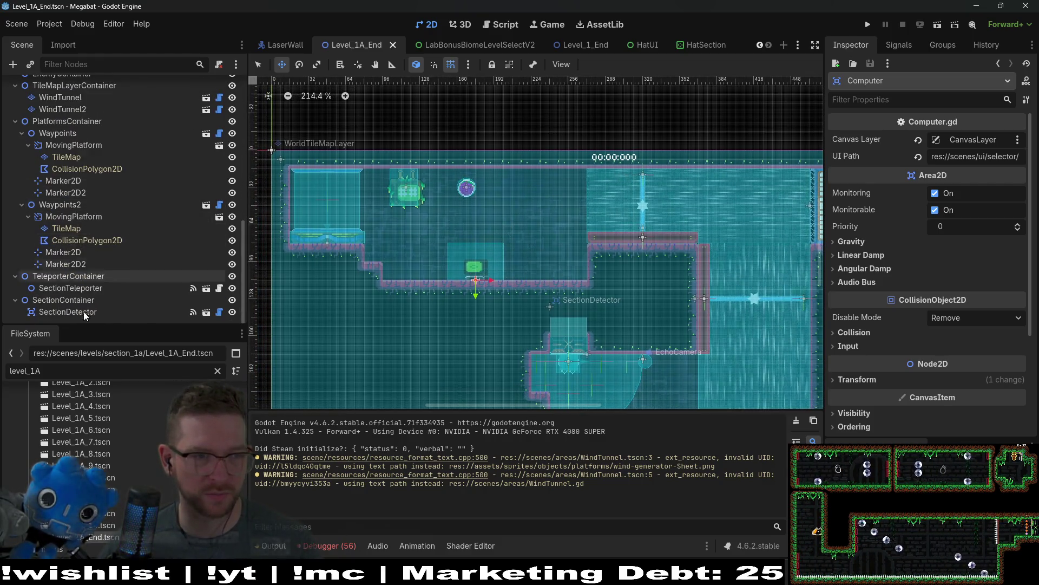
pyautogui.scroll(5, 98, 158)
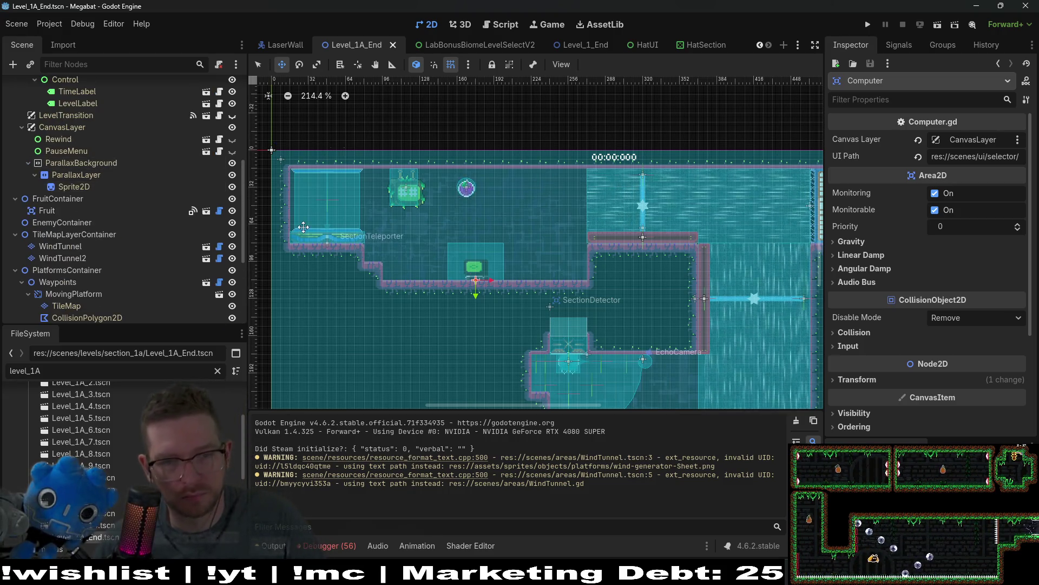
pyautogui.scroll(-2, 327, 234)
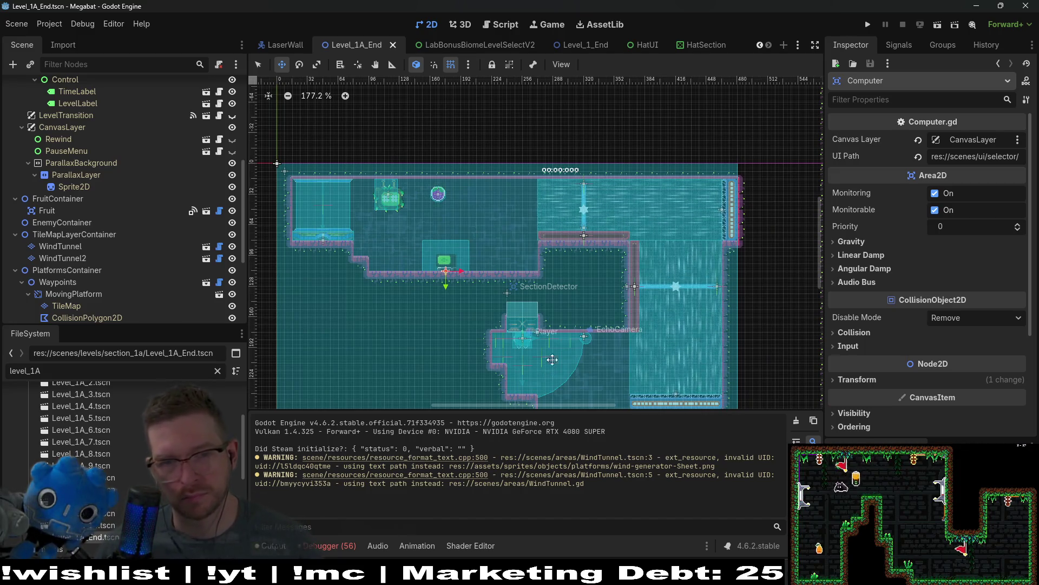
pyautogui.moveTo(553, 311); pyautogui.dragTo(559, 253)
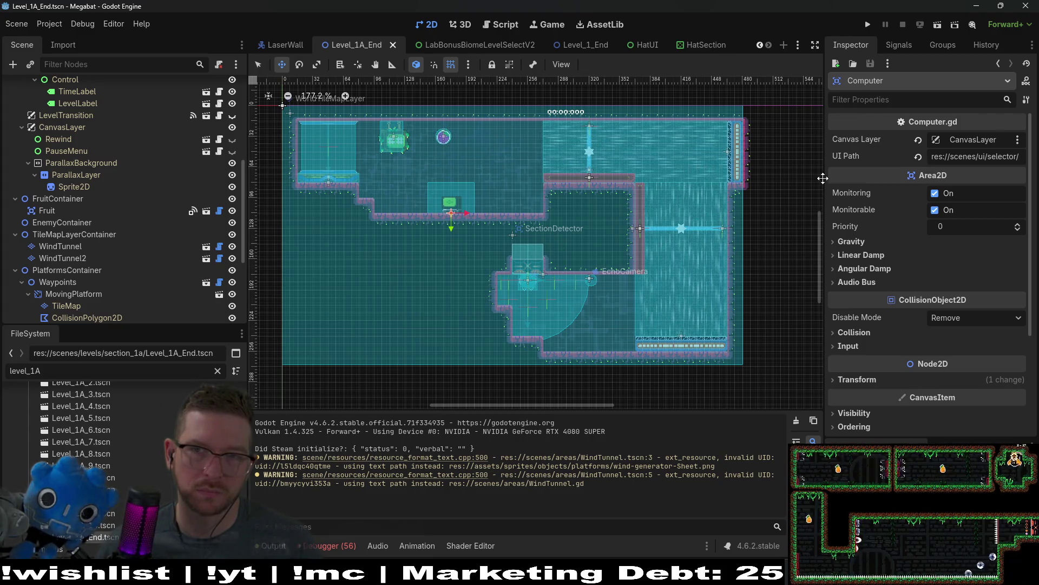
pyautogui.click(937, 24)
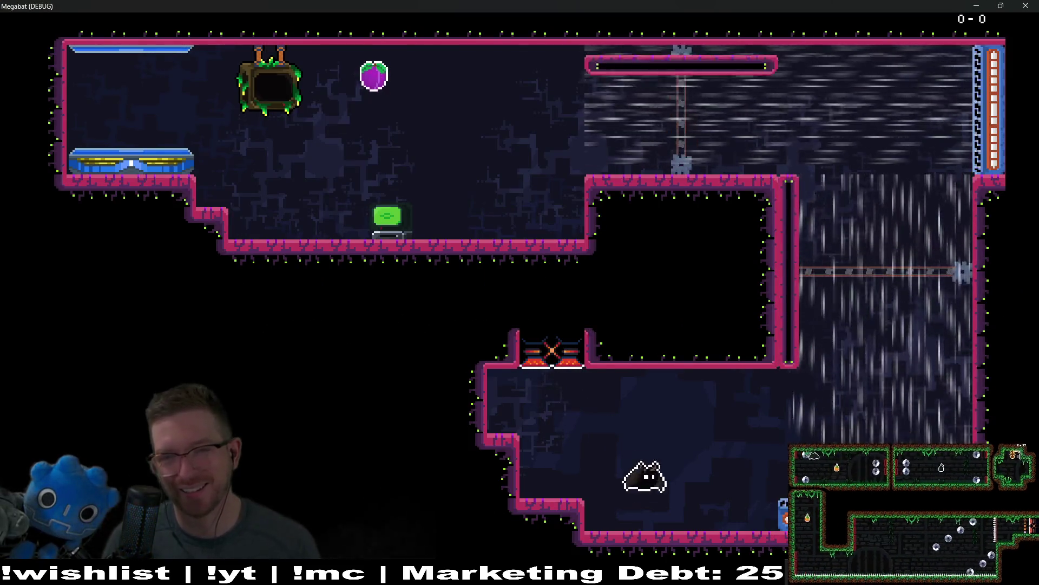
# - Fly the bat up the waterfall shaft, along the top-right ceiling and across the upper rooms, then close the game
pyautogui.press('Up')
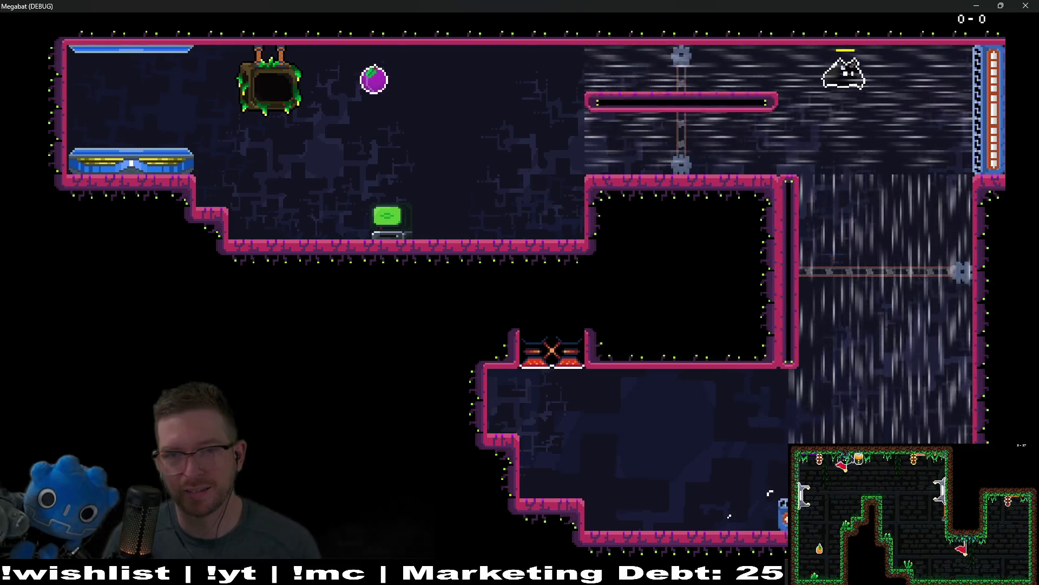
pyautogui.press('Left')
pyautogui.press('Right')
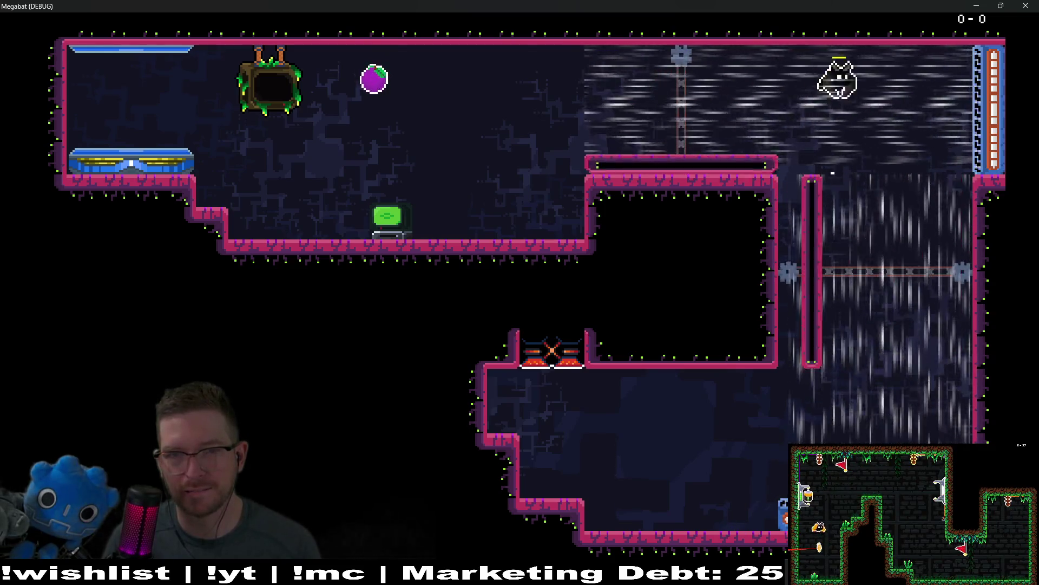
pyautogui.press('Left')
pyautogui.press('Left')
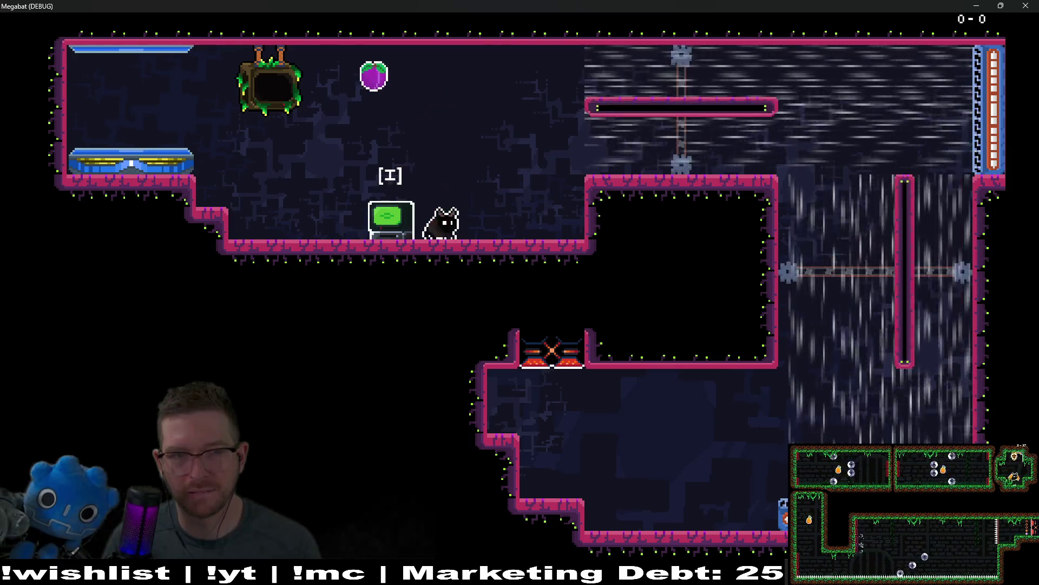
pyautogui.press('Up')
pyautogui.press('Right')
pyautogui.press('Up')
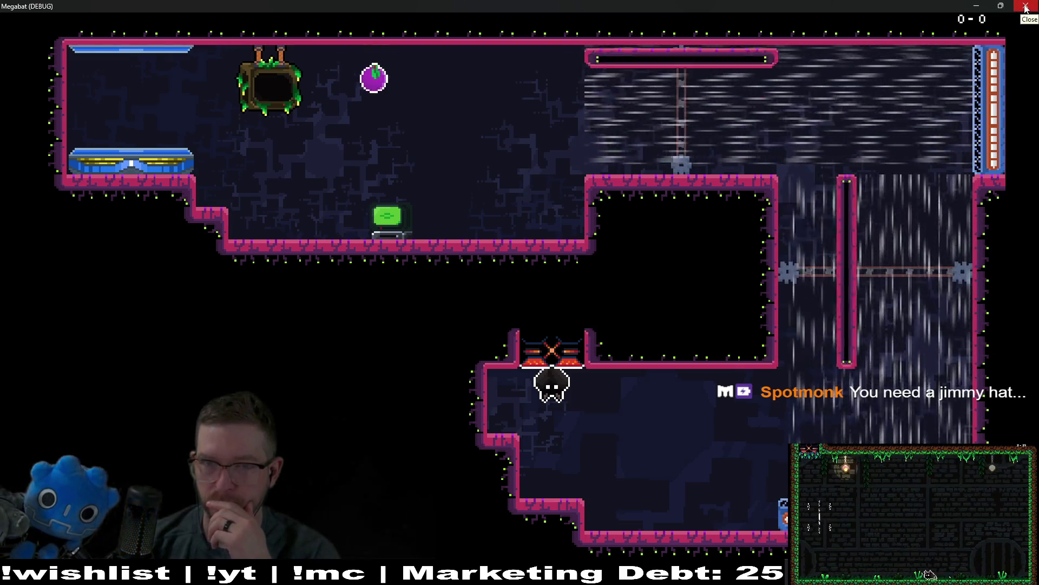
pyautogui.click(1025, 8)
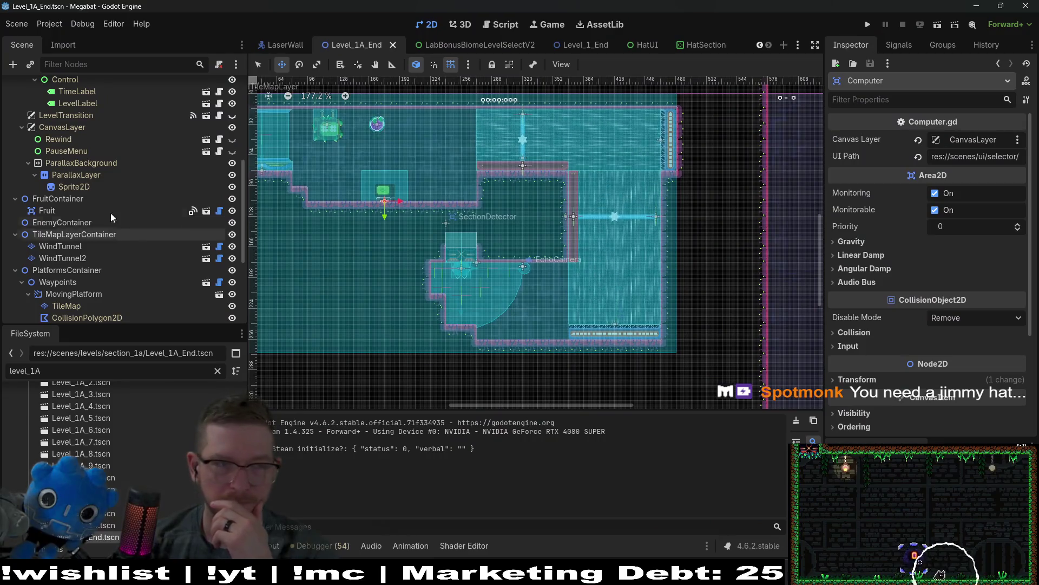
# - On WorldTileMapLayer, paint a LAB_V2 terrain corridor extending right from the level's right wall
pyautogui.scroll(5, 111, 201)
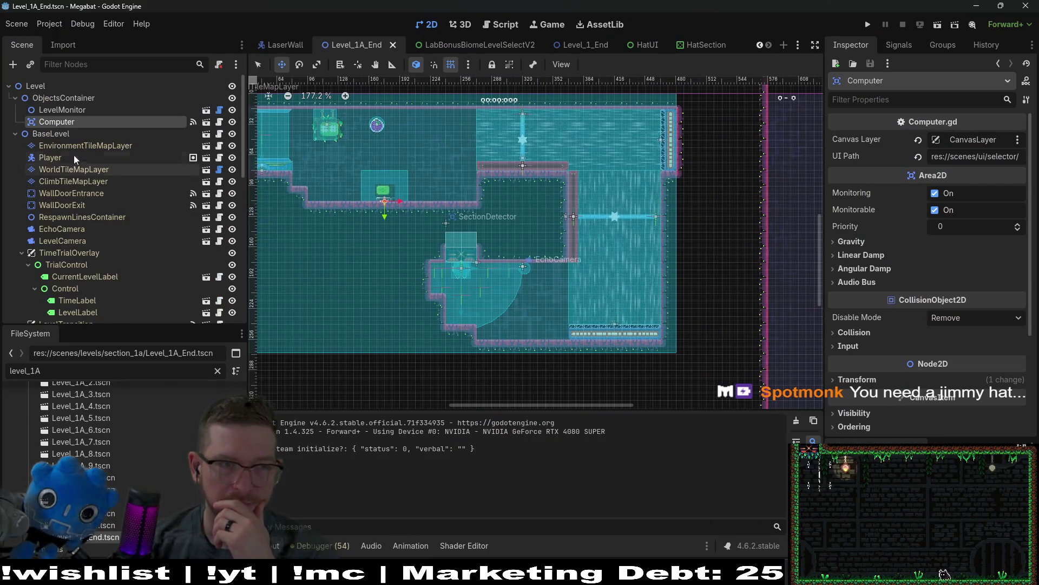
pyautogui.click(71, 168)
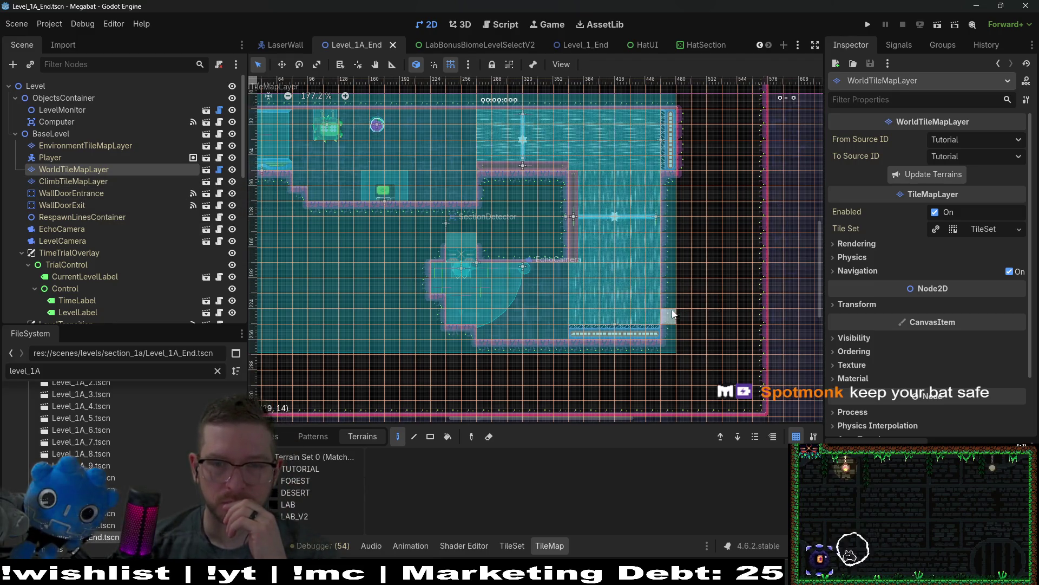
pyautogui.click(311, 506)
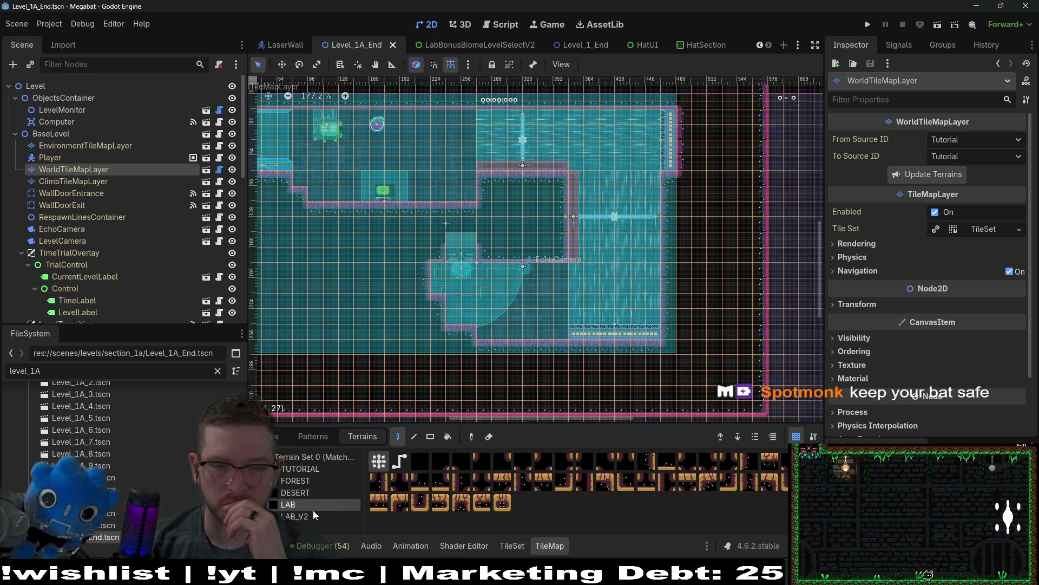
pyautogui.click(313, 511)
pyautogui.click(678, 302)
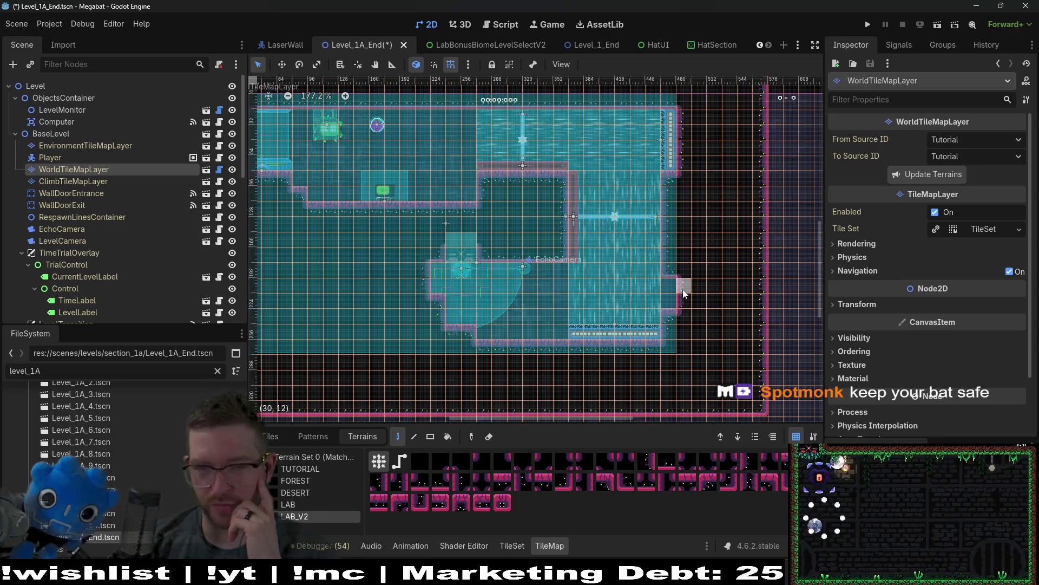
pyautogui.moveTo(684, 290)
pyautogui.mouseDown()
pyautogui.moveTo(758, 298)
pyautogui.moveTo(717, 293)
pyautogui.moveTo(757, 286)
pyautogui.mouseUp()
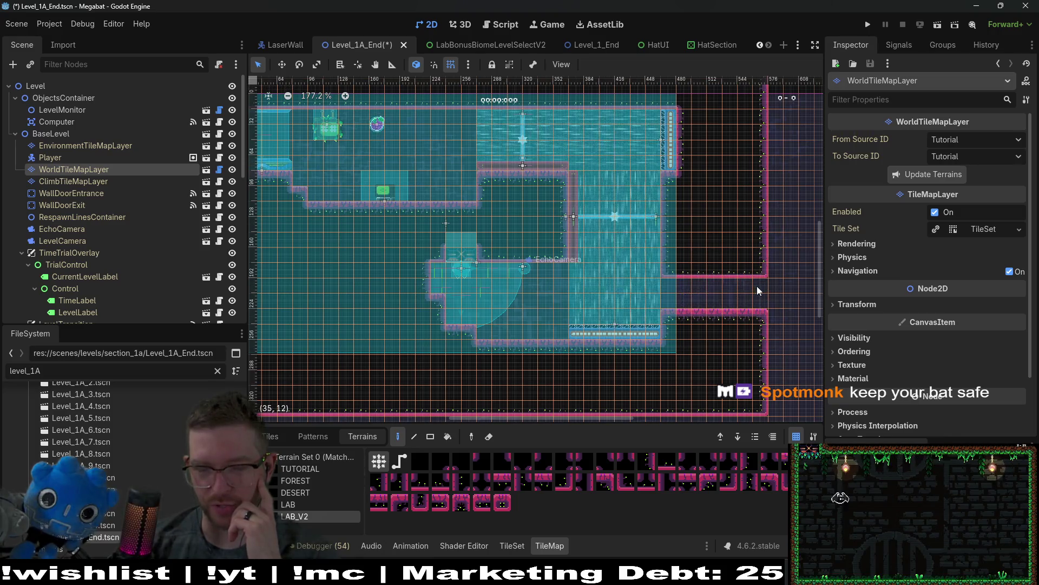
# - Bring up the context menu for the SectionContainer node
pyautogui.scroll(-4, 172, 250)
pyautogui.scroll(-5, 171, 247)
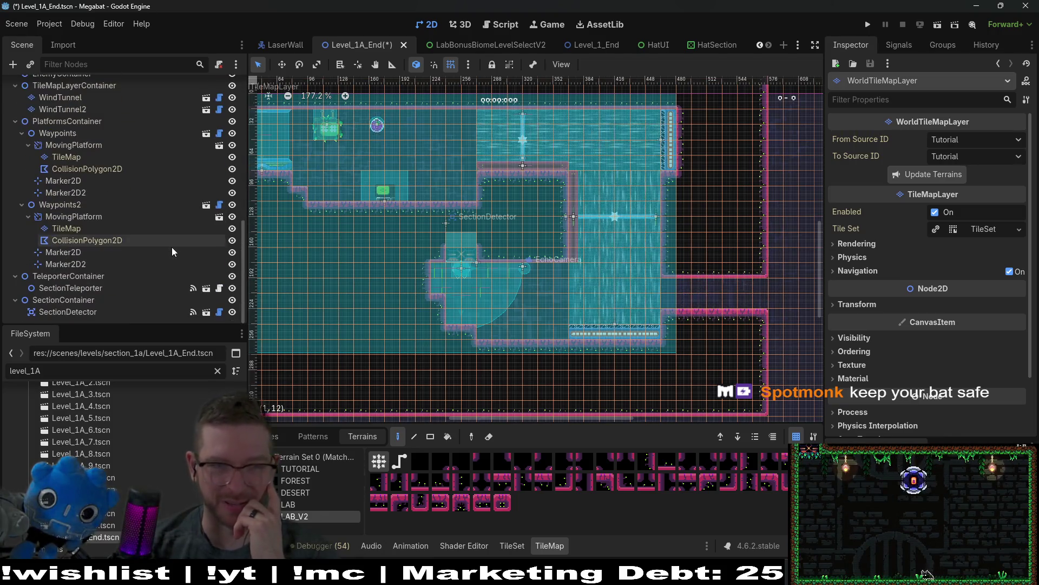
pyautogui.rightClick(63, 301)
# - Instantiate SectionDetector.tscn under SectionContainer as SectionDetector2
pyautogui.click(164, 297)
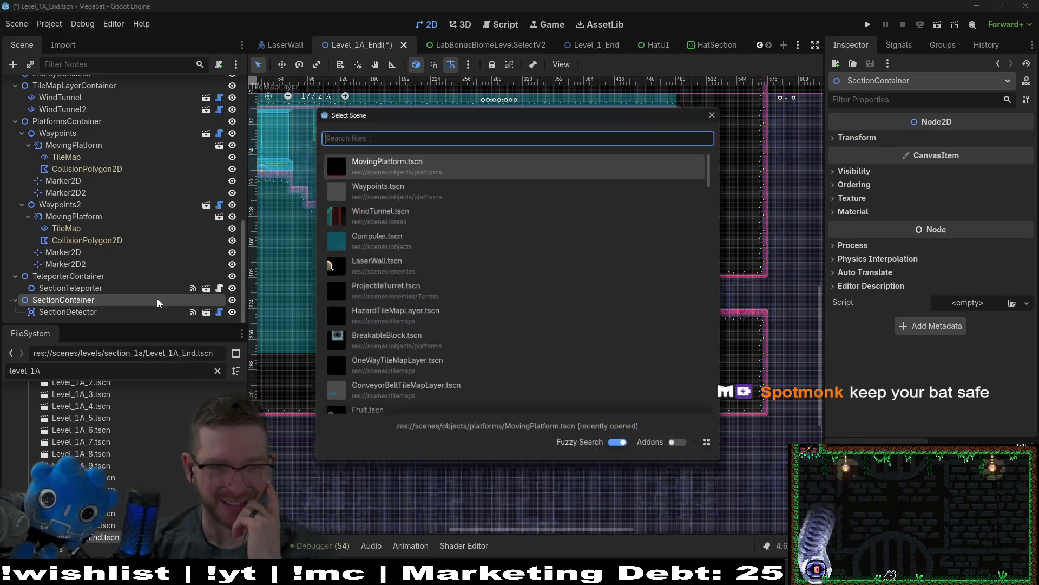
pyautogui.write('section')
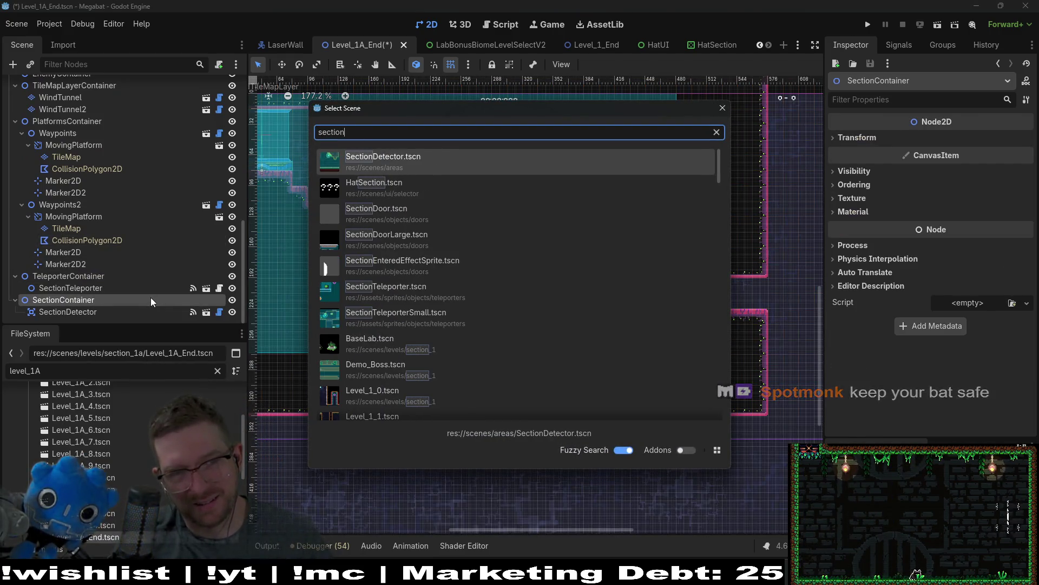
pyautogui.press('Return')
pyautogui.scroll(-3, 305, 280)
# - Move SectionDetector2 over the new right room and align it
pyautogui.press('w')
pyautogui.moveTo(400, 233)
pyautogui.mouseDown()
pyautogui.moveTo(599, 243)
pyautogui.moveTo(638, 271)
pyautogui.mouseUp()
pyautogui.scroll(4, 571, 250)
pyautogui.scroll(6, 571, 250)
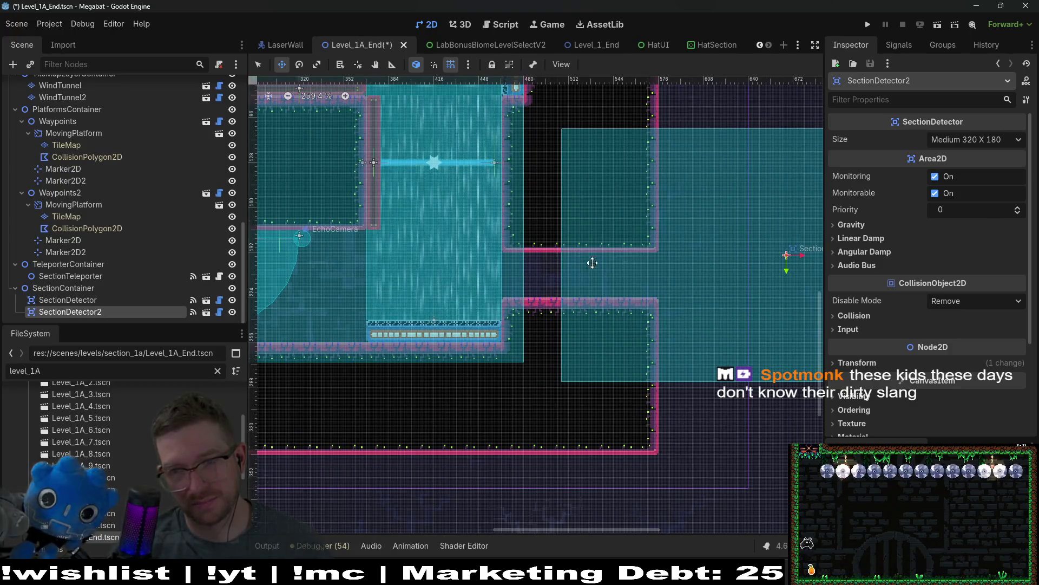
pyautogui.scroll(2, 592, 259)
pyautogui.hscroll(-1, 591, 260)
pyautogui.moveTo(617, 292); pyautogui.dragTo(603, 271)
pyautogui.scroll(1, 592, 252)
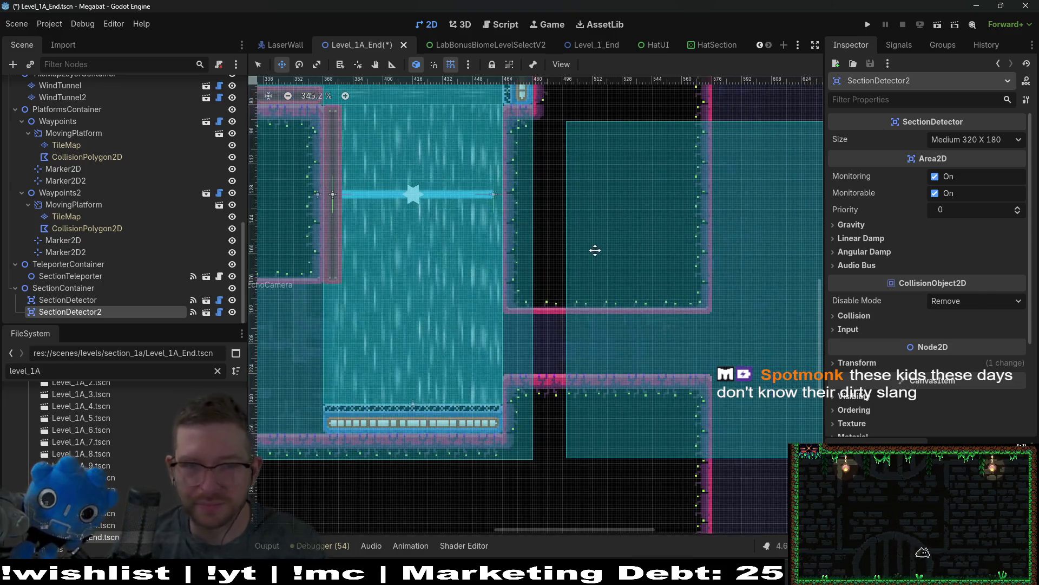
pyautogui.scroll(-8, 595, 250)
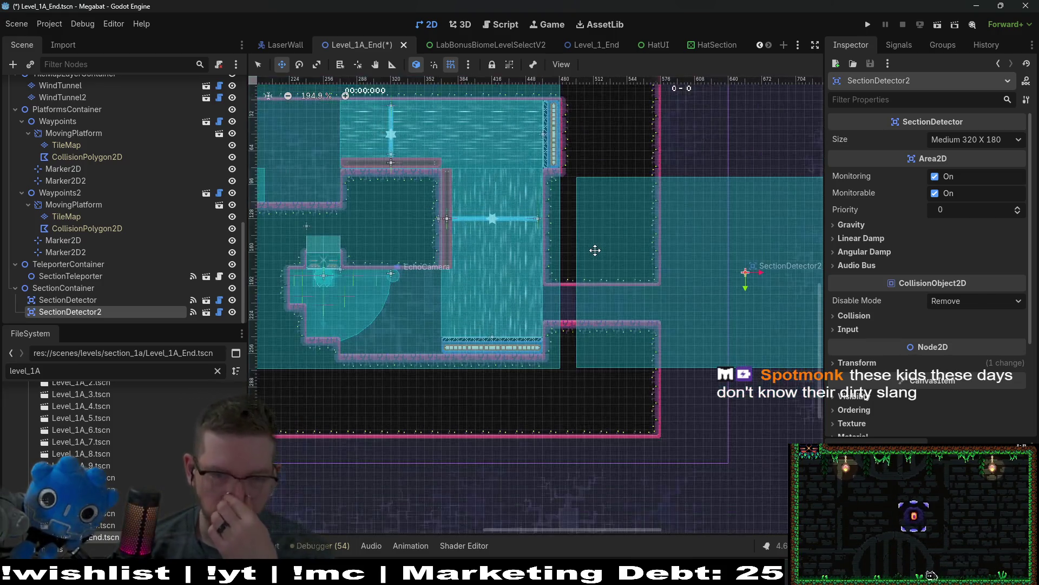
# - Pan to show the new room and select the EnemyContainer node
pyautogui.moveTo(680, 280); pyautogui.dragTo(584, 284)
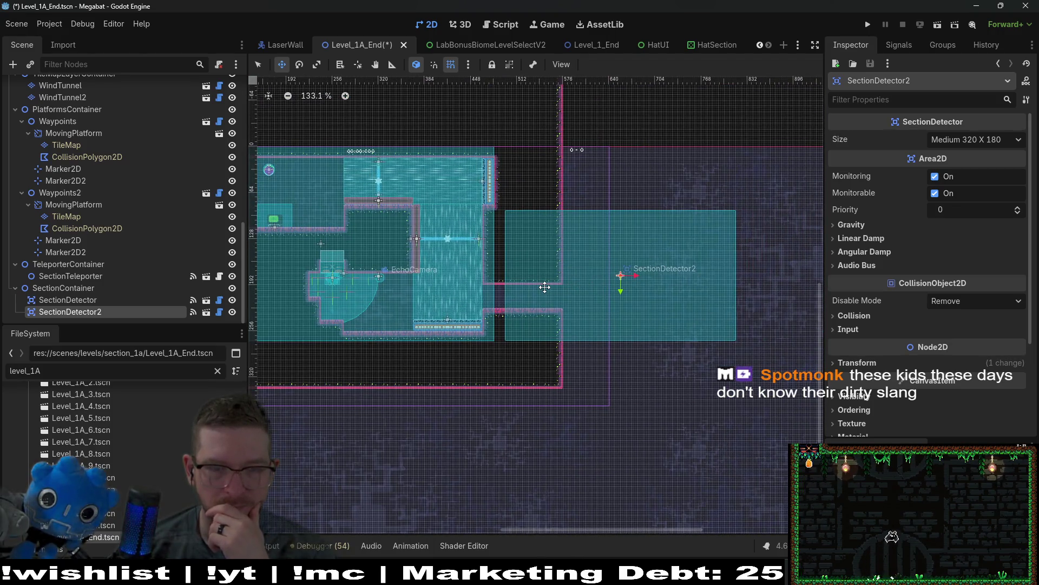
pyautogui.scroll(3, 491, 285)
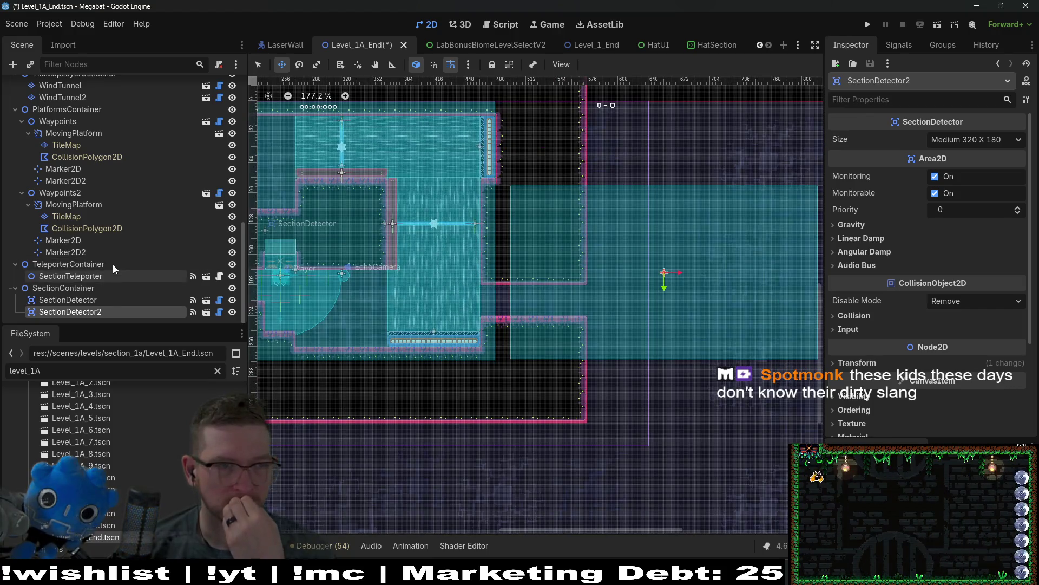
pyautogui.scroll(5, 112, 264)
pyautogui.scroll(-3, 112, 261)
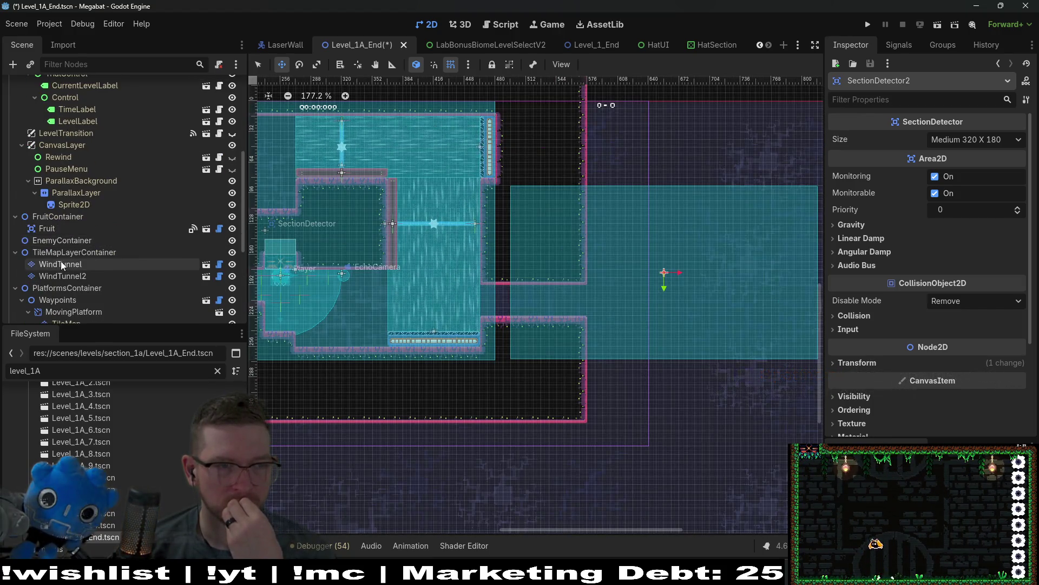
pyautogui.click(68, 242)
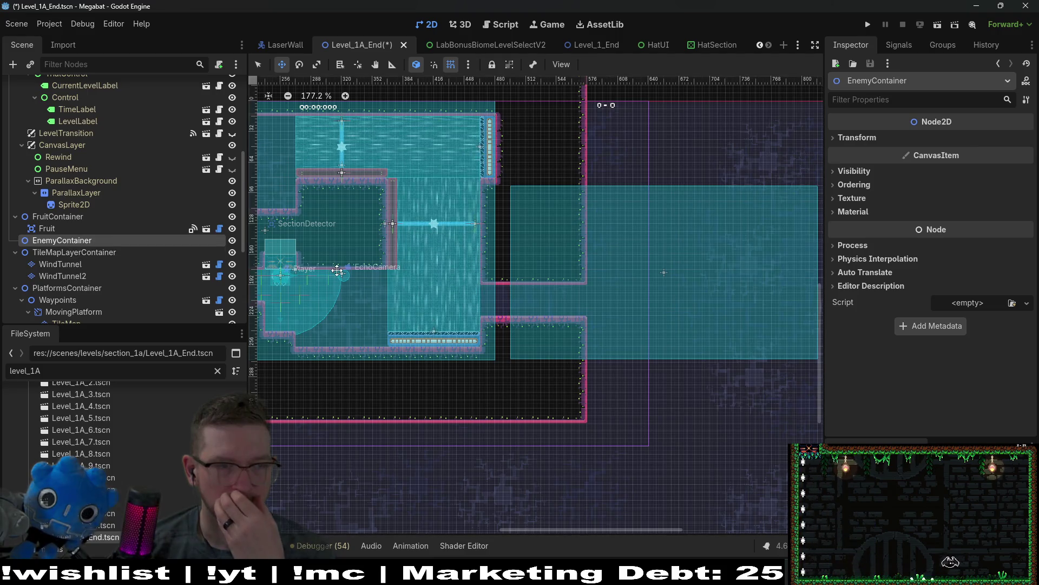
pyautogui.scroll(5, 79, 261)
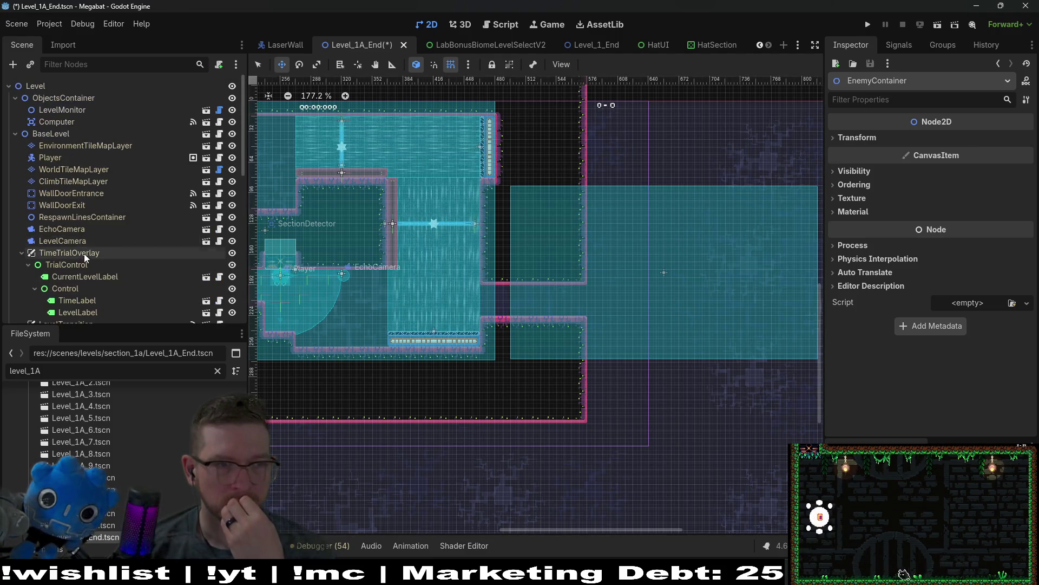
pyautogui.scroll(-10, 85, 254)
# - Instantiate BreakableBlock.tscn under EnemyContainer and place it in the gap beside the wind tunnel
pyautogui.rightClick(58, 137)
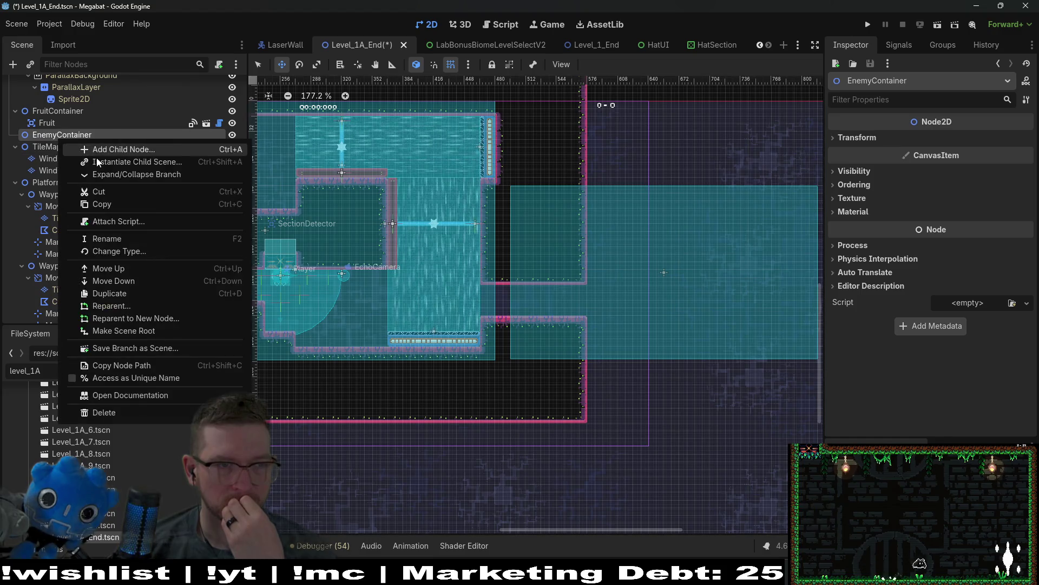
pyautogui.click(97, 157)
pyautogui.write('breakable')
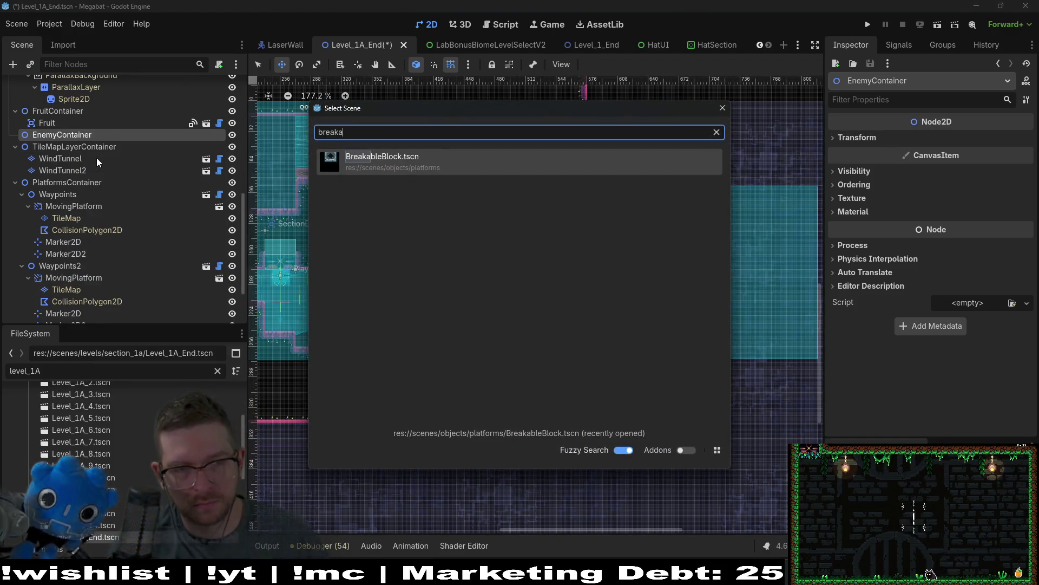
pyautogui.press('Return')
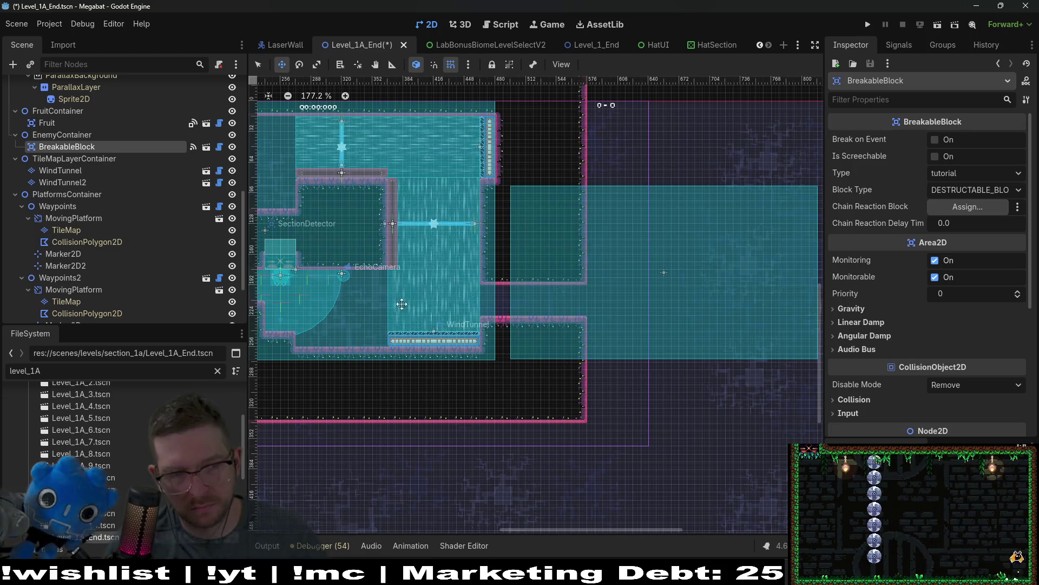
pyautogui.moveTo(402, 304); pyautogui.dragTo(526, 387)
pyautogui.scroll(5, 505, 295)
pyautogui.moveTo(544, 336)
pyautogui.mouseDown()
pyautogui.moveTo(506, 295)
pyautogui.moveTo(555, 295)
pyautogui.moveTo(434, 286)
pyautogui.mouseUp()
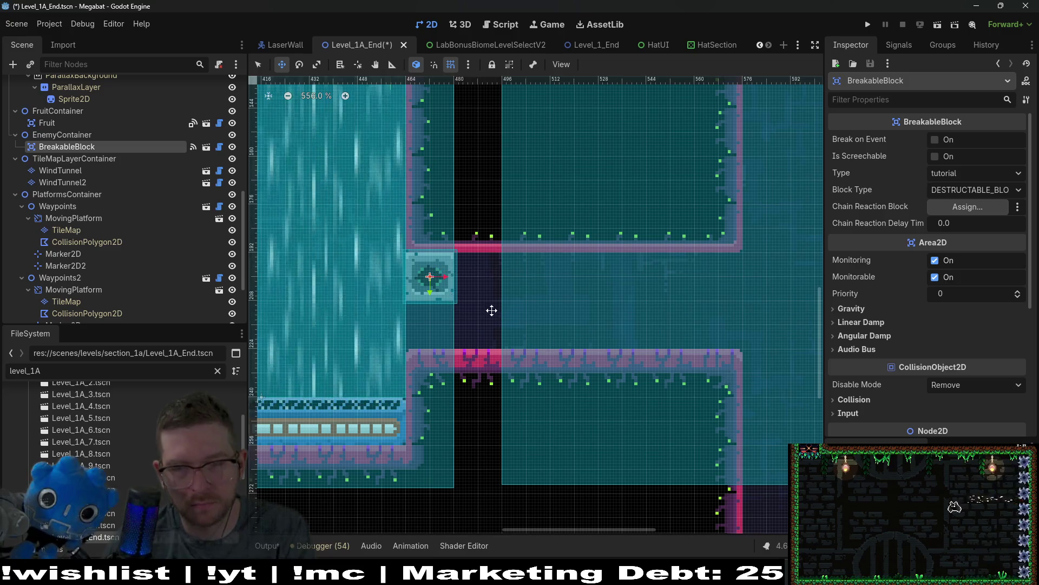
# - Set the block's Type to lab_a and duplicate it one tile below as BreakableBlock2
pyautogui.click(966, 173)
pyautogui.click(958, 255)
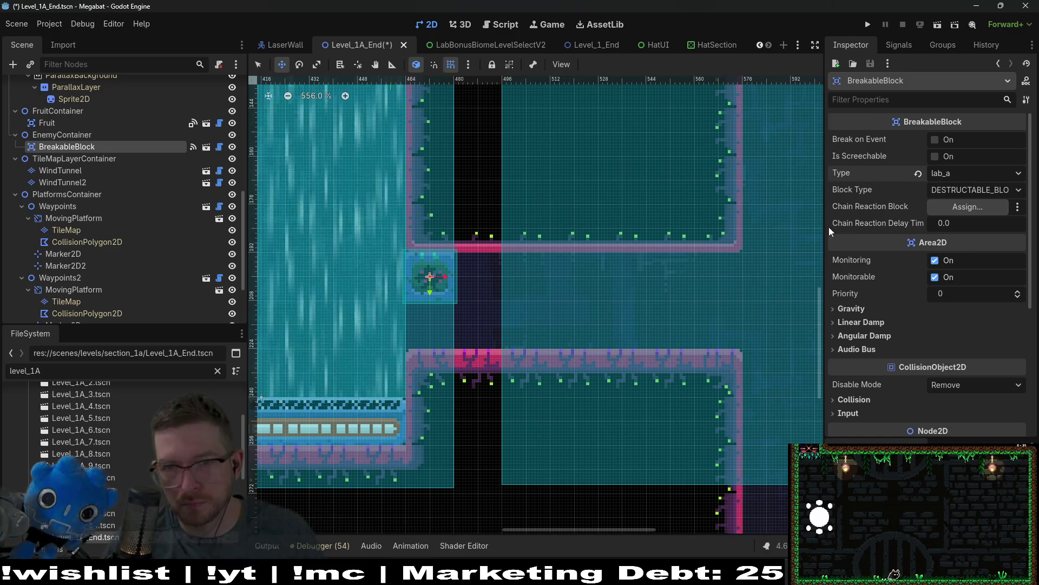
pyautogui.hotkey('ctrl', 'd')
pyautogui.hotkey('shift', 'Down')
pyautogui.hotkey('shift', 'Down')
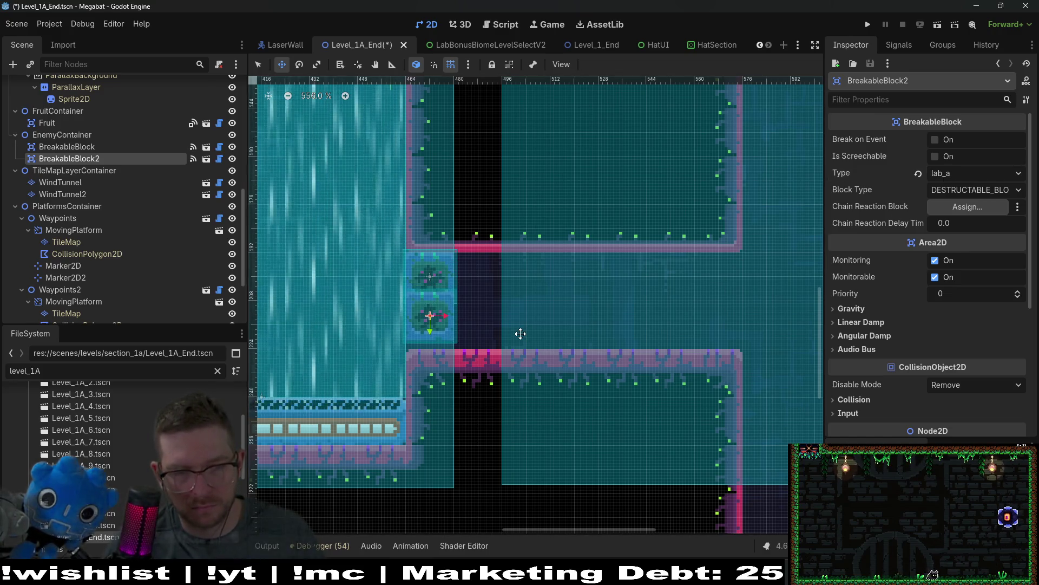
pyautogui.scroll(-10, 521, 333)
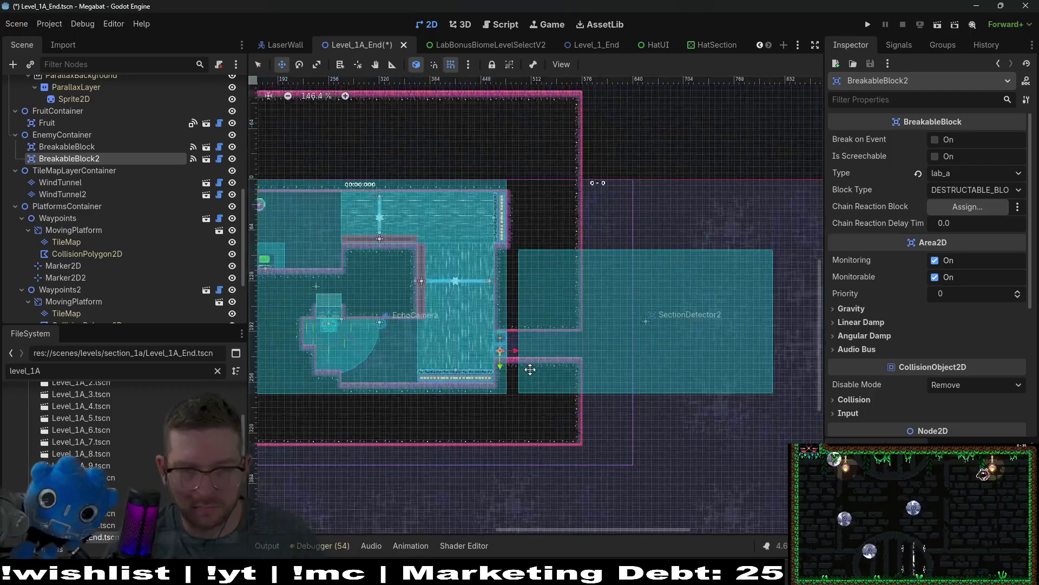
pyautogui.scroll(10, 125, 184)
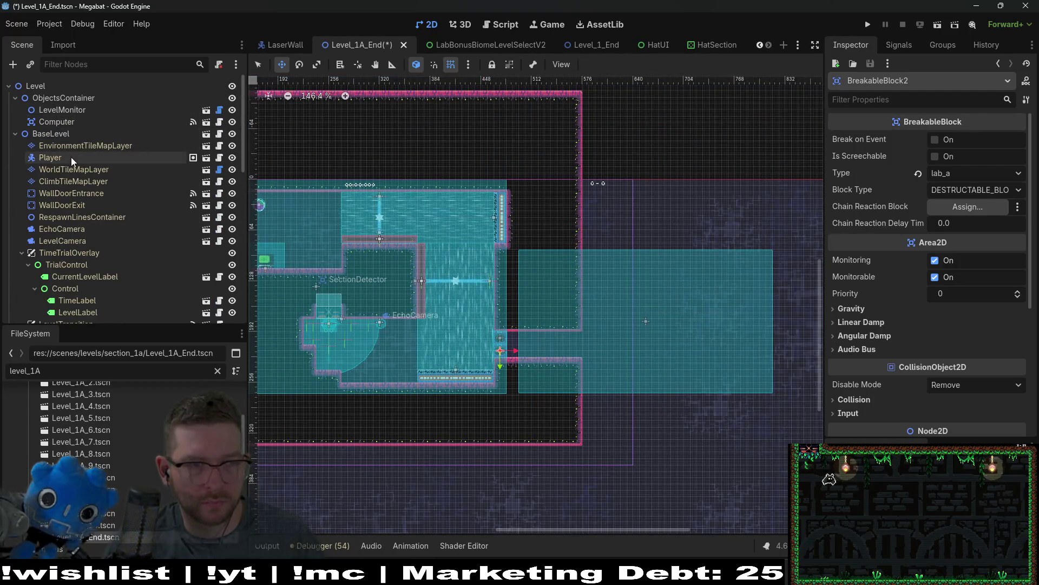
# - Paint the new room's LAB_V2 floor with the terrain rectangle tool on WorldTileMapLayer
pyautogui.click(70, 169)
pyautogui.click(311, 482)
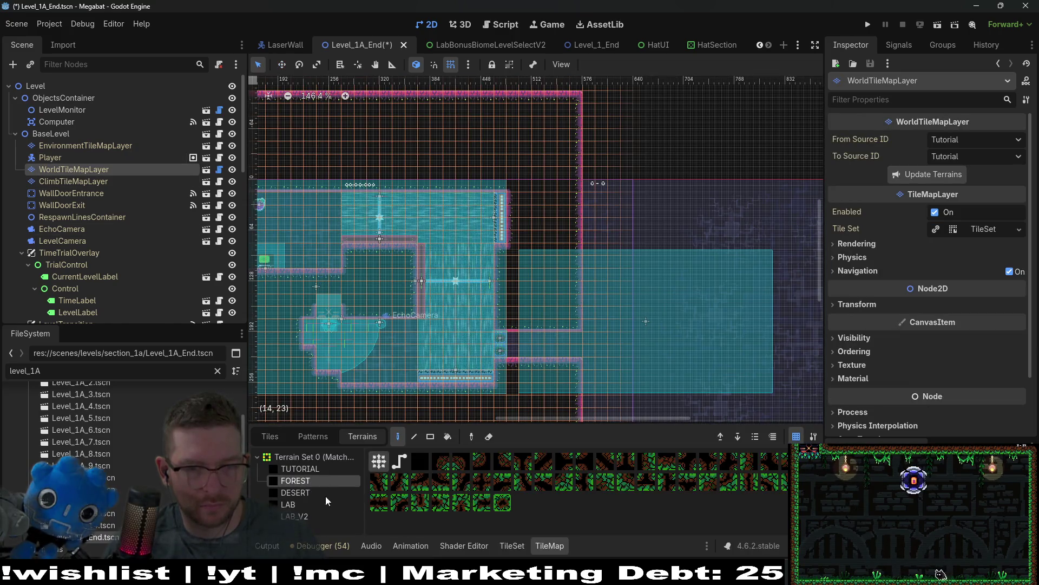
pyautogui.click(295, 516)
pyautogui.moveTo(544, 401); pyautogui.dragTo(518, 362)
pyautogui.press('r')
pyautogui.moveTo(529, 323)
pyautogui.mouseDown()
pyautogui.moveTo(642, 338)
pyautogui.moveTo(736, 366)
pyautogui.mouseUp()
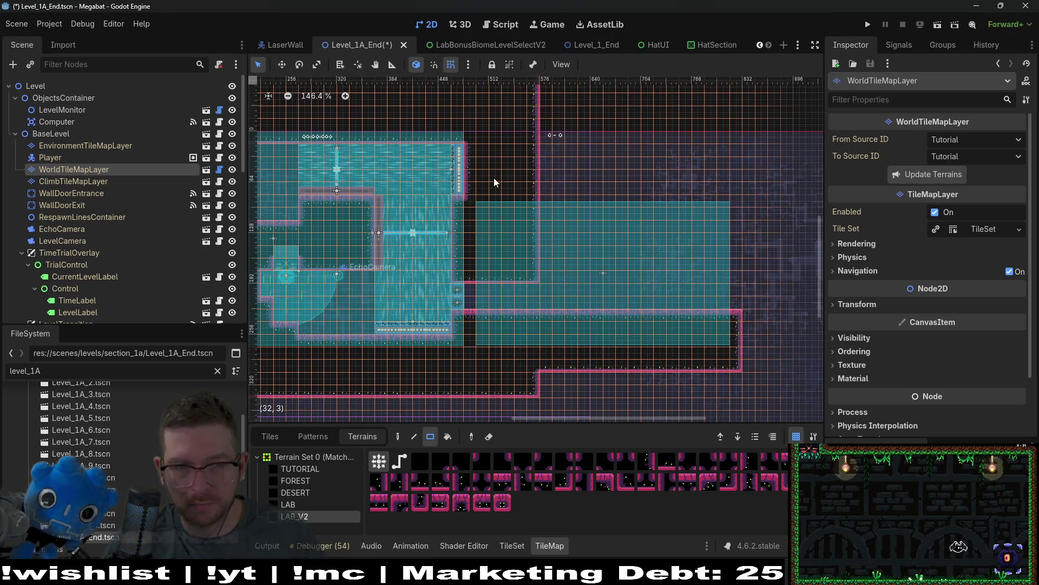
# - Paint the LAB_V2 ceiling, top-right corner, central floor bump and inward right wall
pyautogui.moveTo(486, 183)
pyautogui.mouseDown()
pyautogui.moveTo(748, 229)
pyautogui.moveTo(762, 372)
pyautogui.mouseUp()
pyautogui.moveTo(747, 172); pyautogui.dragTo(776, 221)
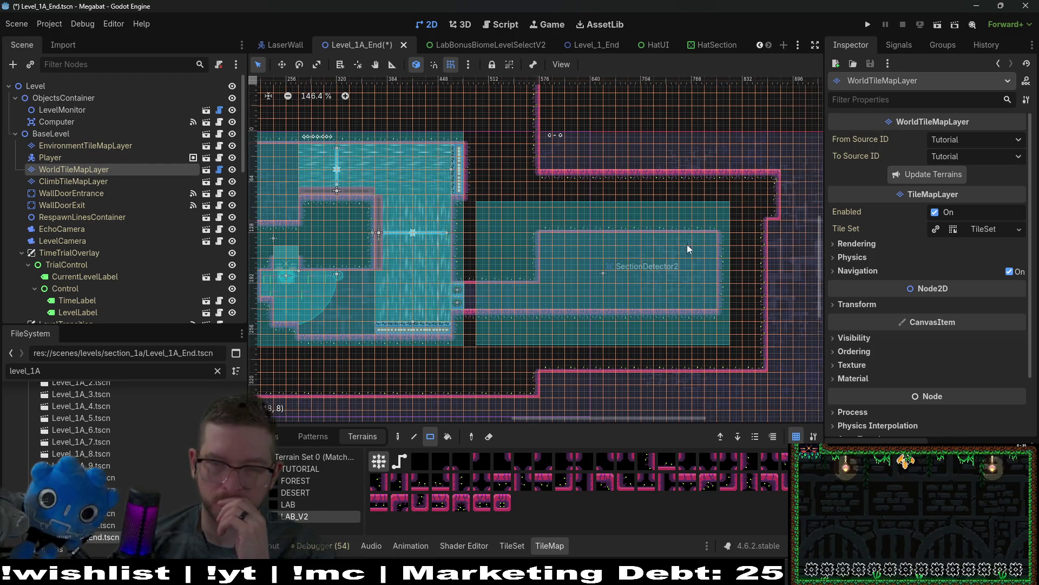
pyautogui.scroll(5, 626, 259)
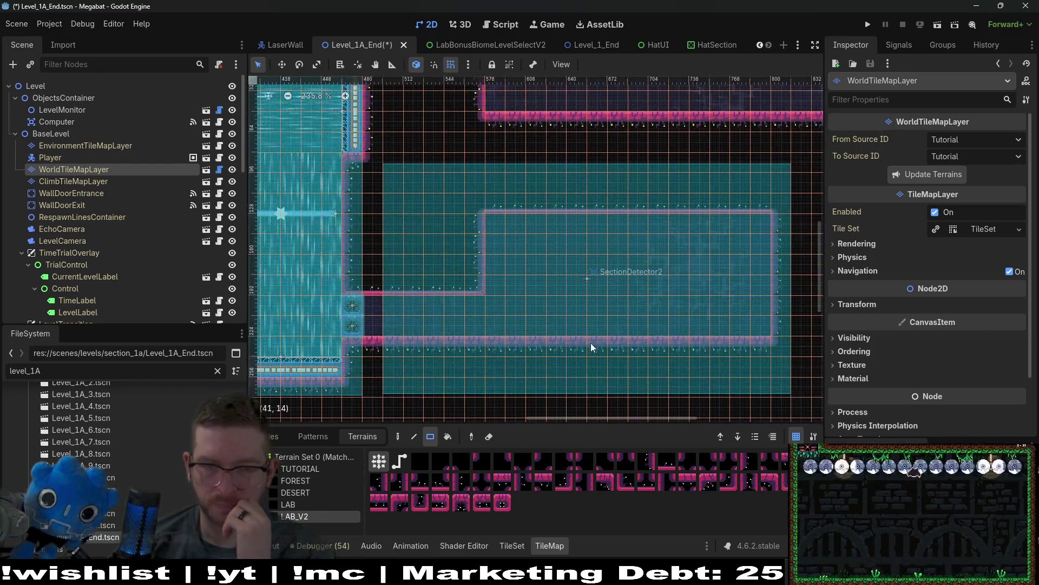
pyautogui.moveTo(593, 326); pyautogui.dragTo(650, 330)
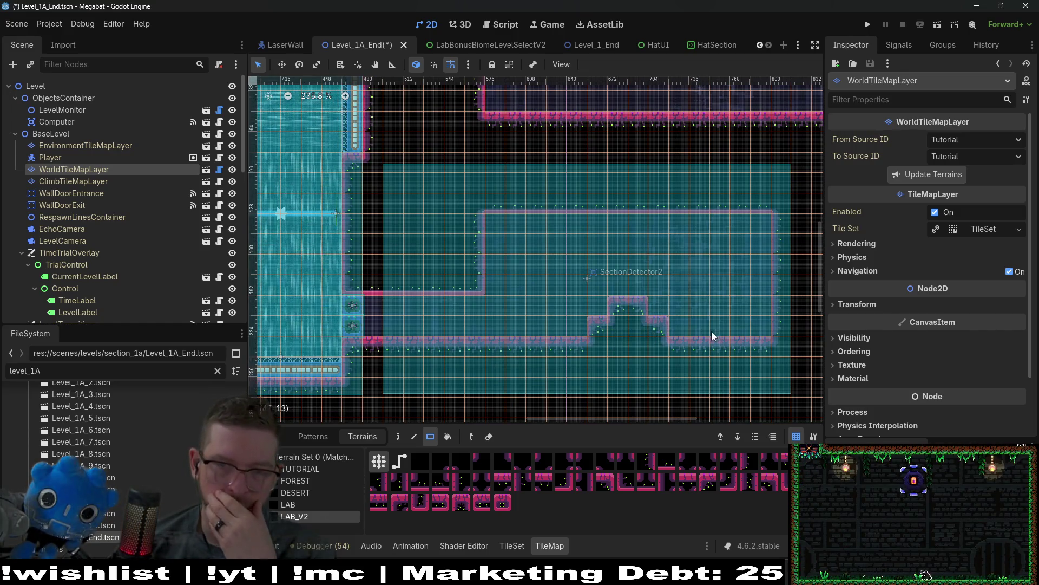
pyautogui.moveTo(761, 253); pyautogui.dragTo(761, 222)
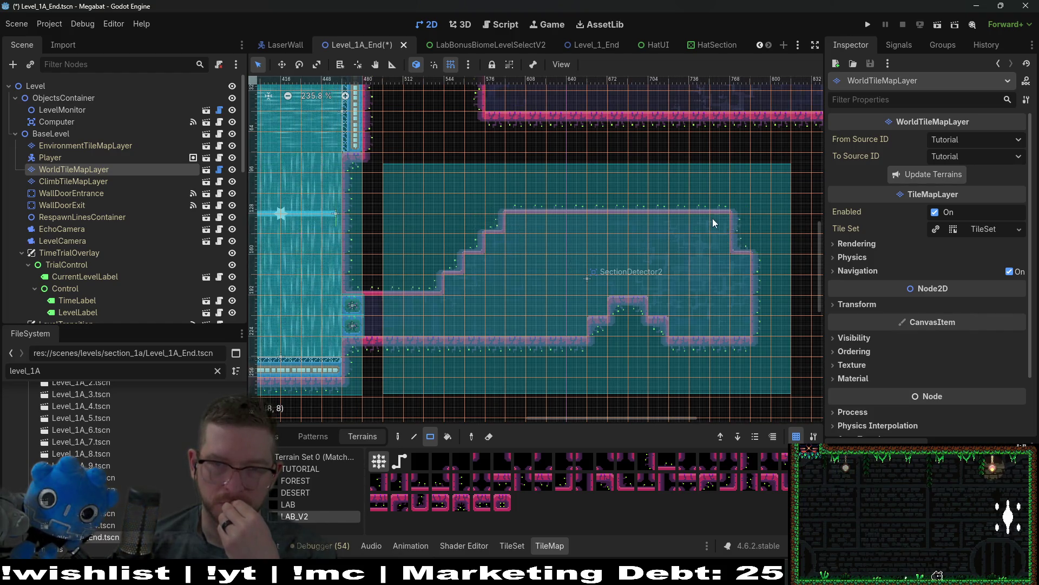
pyautogui.scroll(-3, 735, 317)
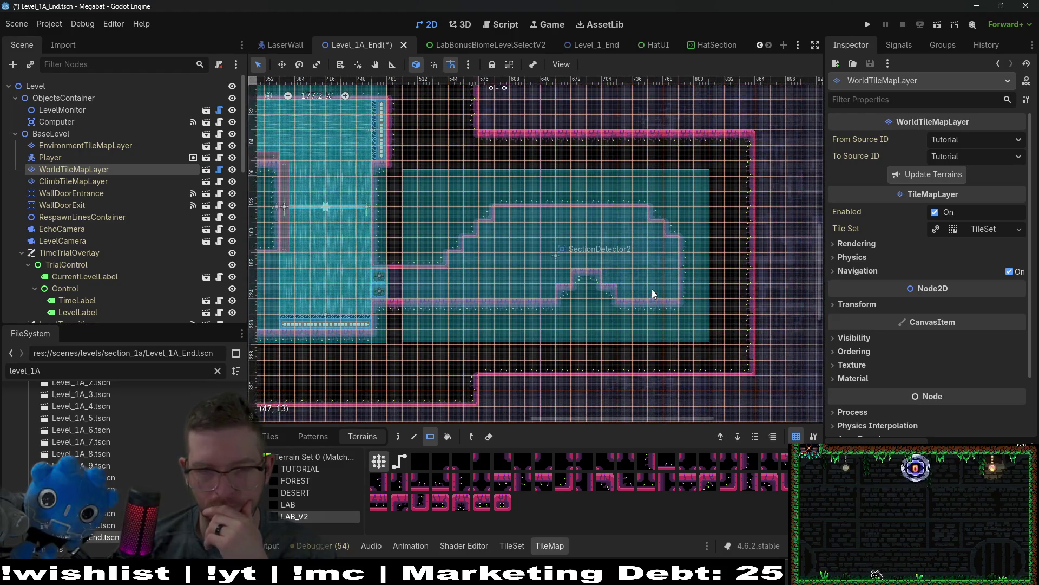
pyautogui.scroll(3, 591, 271)
pyautogui.scroll(-10, 78, 184)
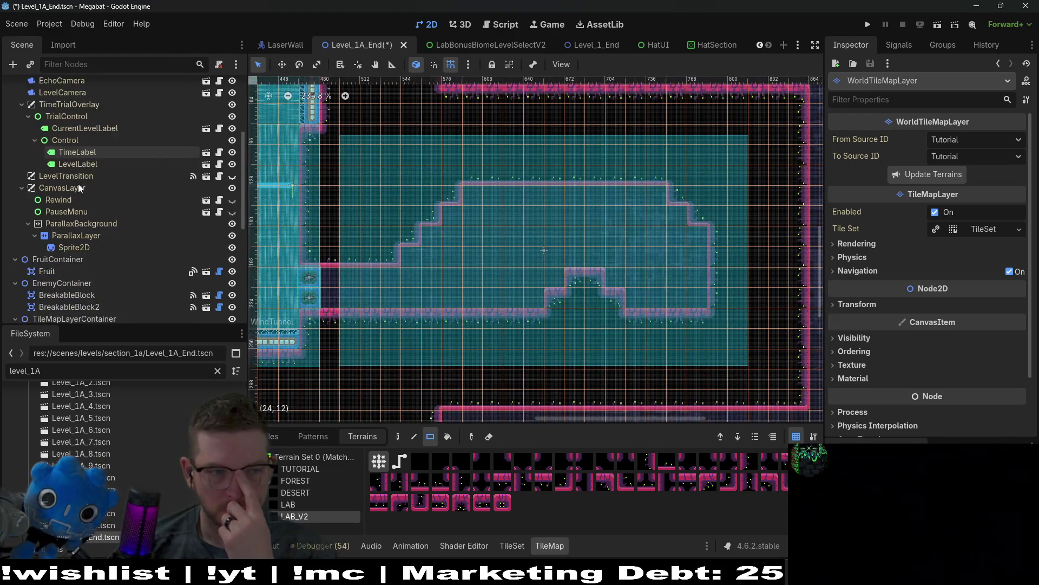
pyautogui.scroll(-5, 79, 291)
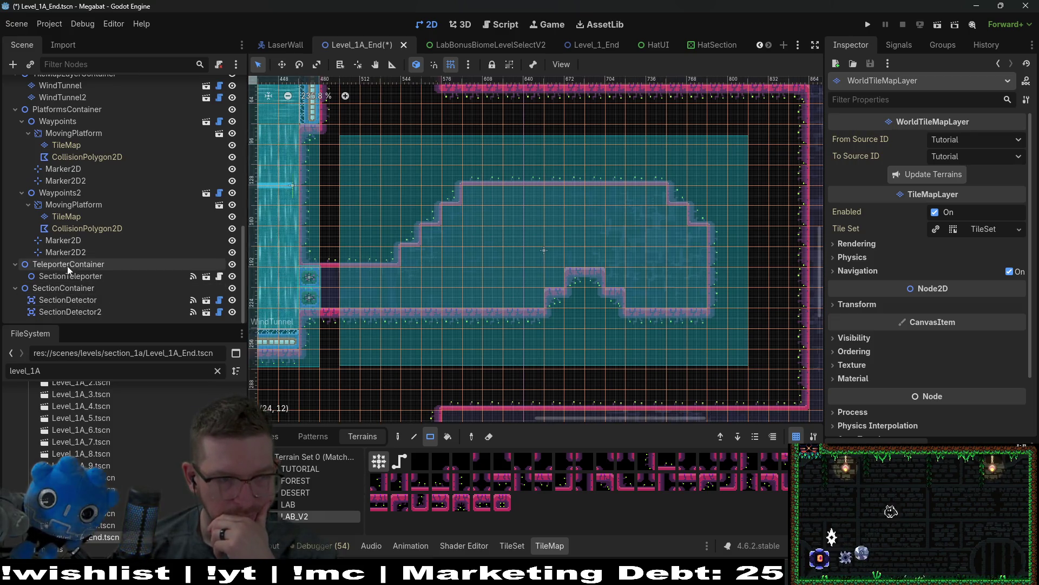
pyautogui.scroll(10, 68, 265)
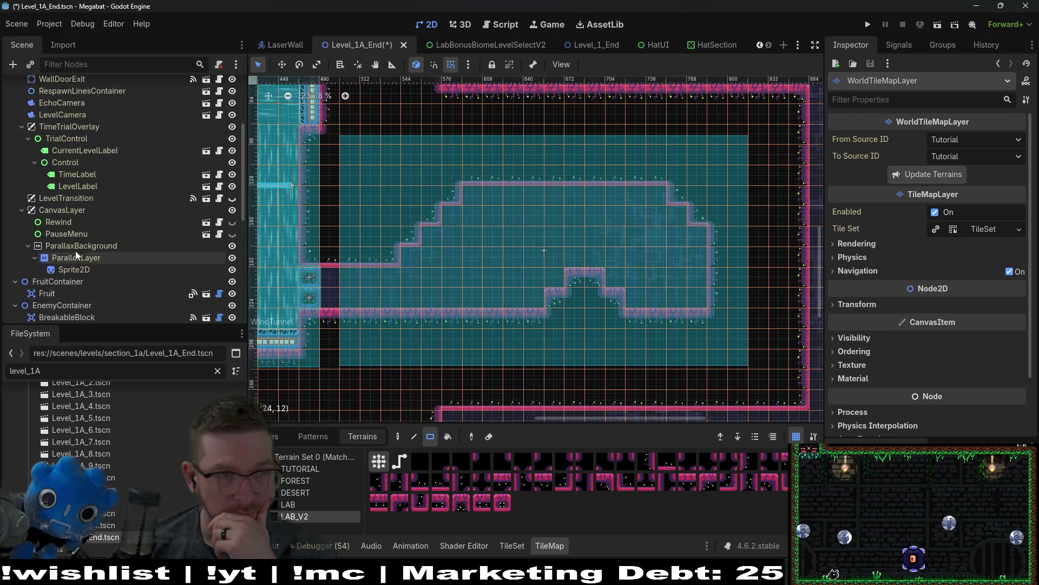
# - Instantiate HatCollectible.tscn under ObjectsContainer and move it above the floor bump in the new room
pyautogui.rightClick(61, 101)
pyautogui.click(106, 115)
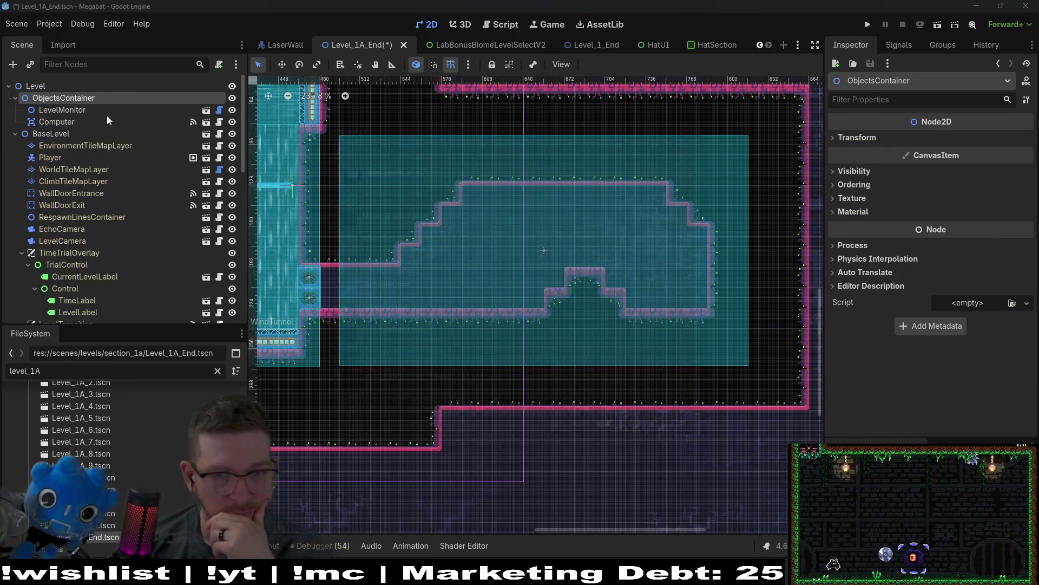
pyautogui.write('hatcol')
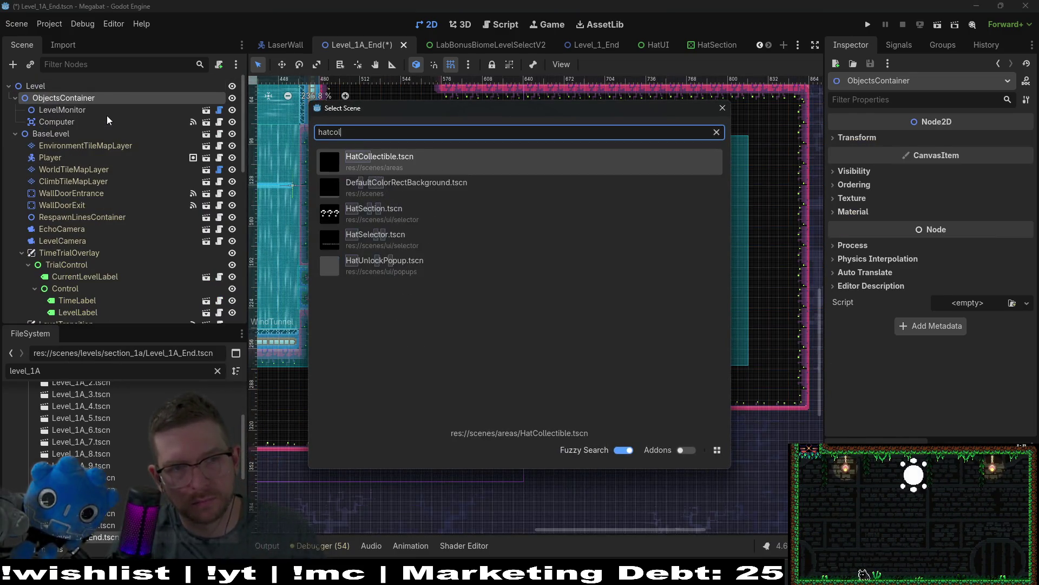
pyautogui.press('Return')
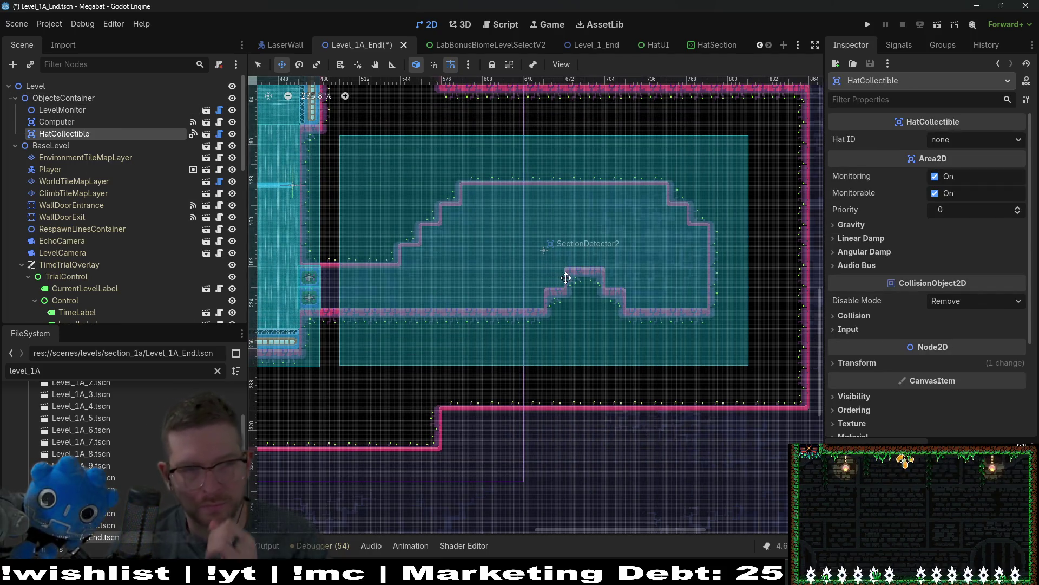
pyautogui.scroll(-3, 379, 217)
pyautogui.scroll(-3, 380, 216)
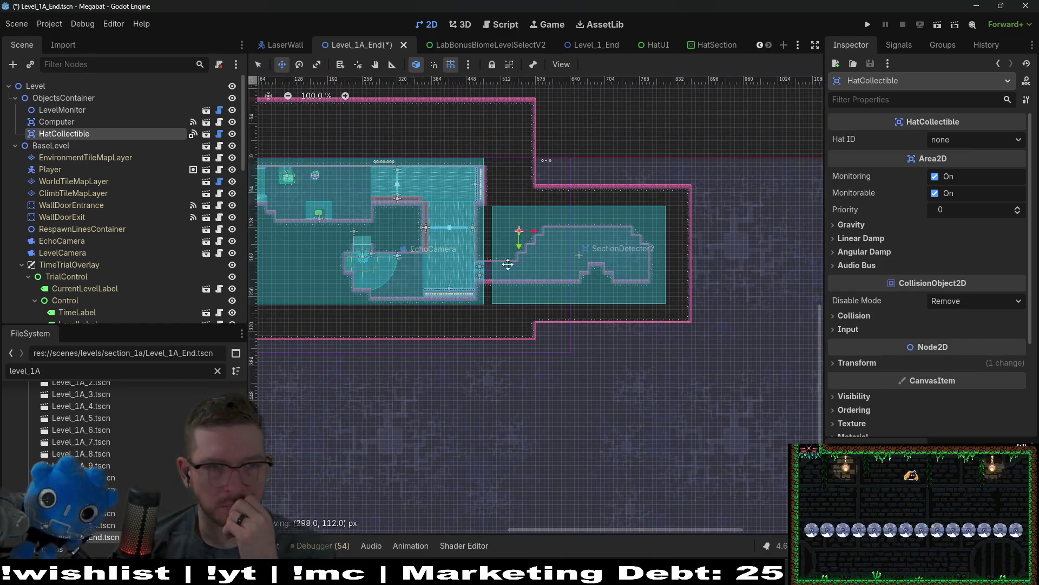
pyautogui.moveTo(424, 254); pyautogui.dragTo(537, 259)
pyautogui.scroll(10, 596, 254)
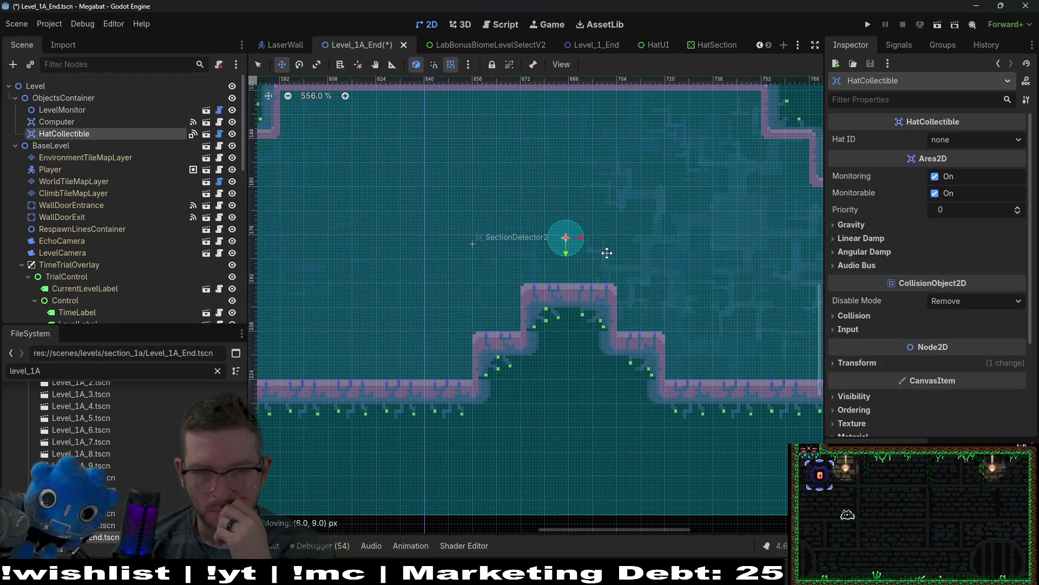
# - Choose which hat the collectible grants in Hat ID and save the scene
pyautogui.click(956, 141)
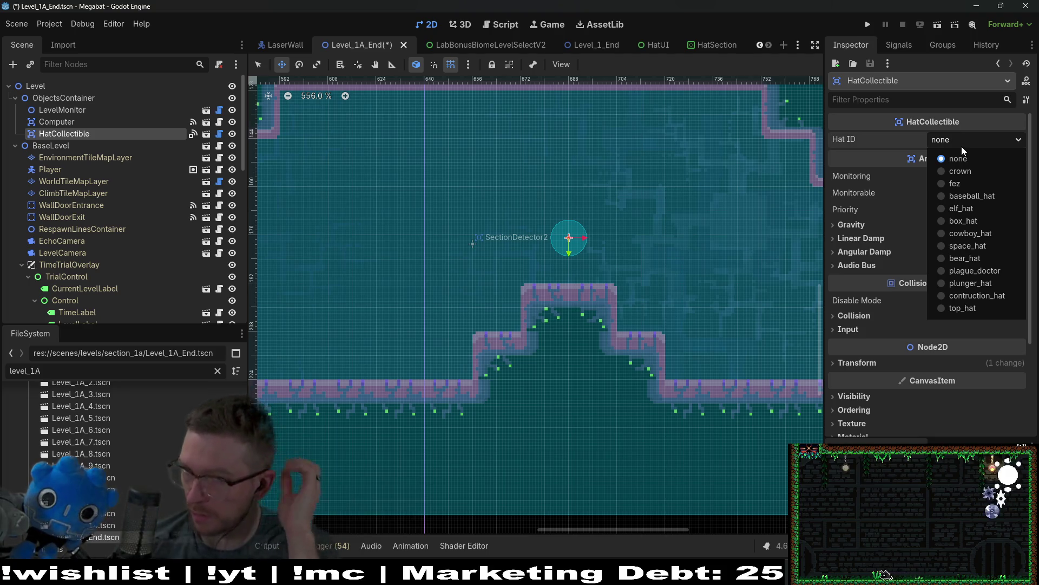
pyautogui.click(970, 308)
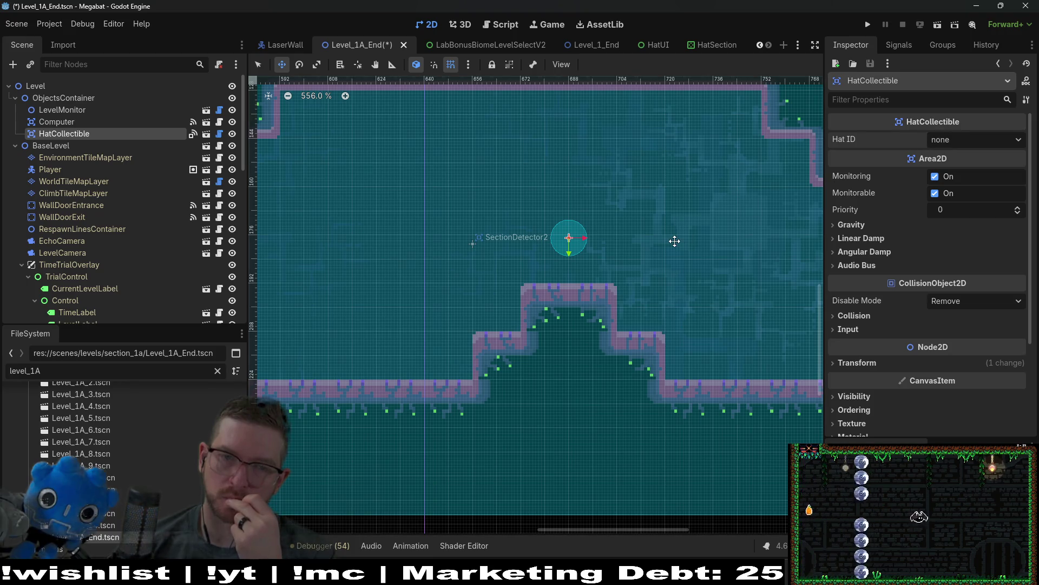
pyautogui.scroll(-2, 674, 241)
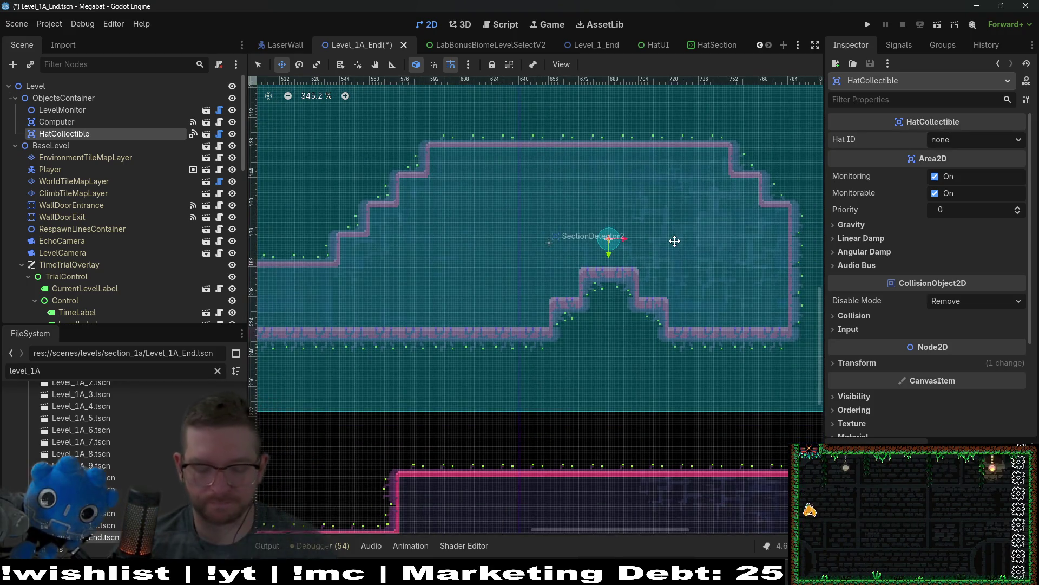
pyautogui.hotkey('ctrl', 's')
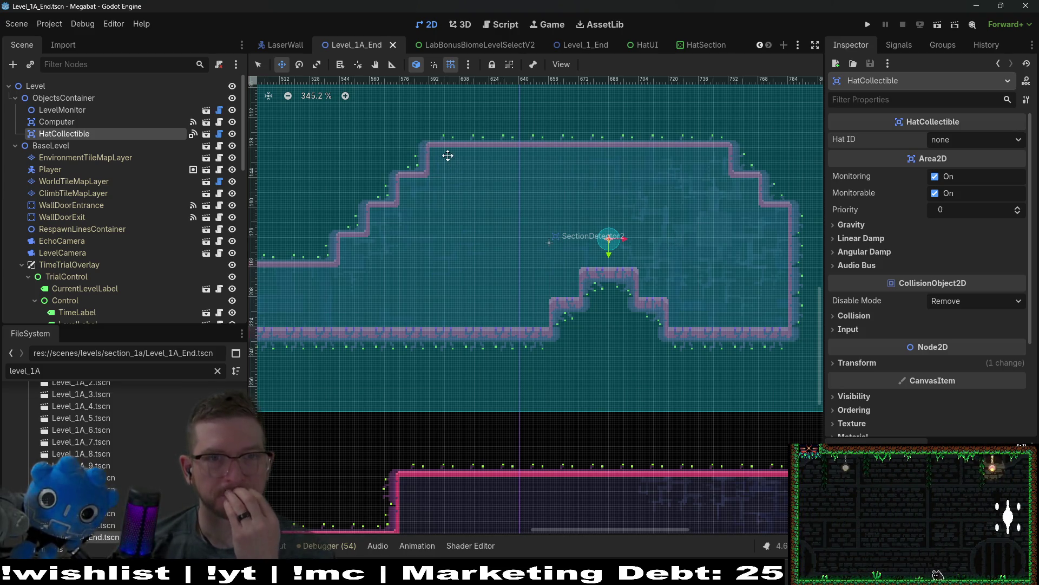
pyautogui.scroll(-4, 447, 156)
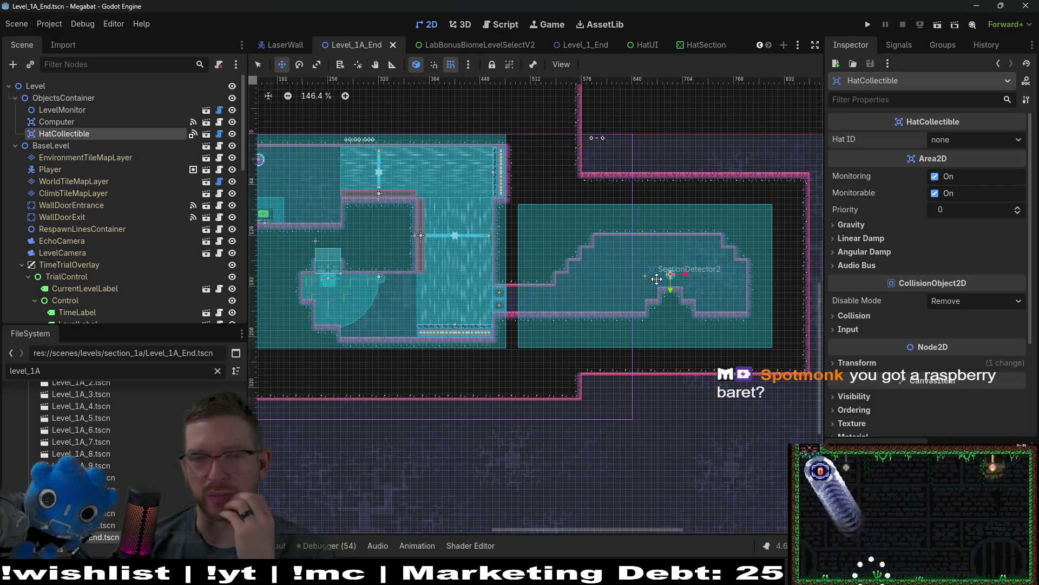
pyautogui.moveTo(433, 246); pyautogui.dragTo(540, 262)
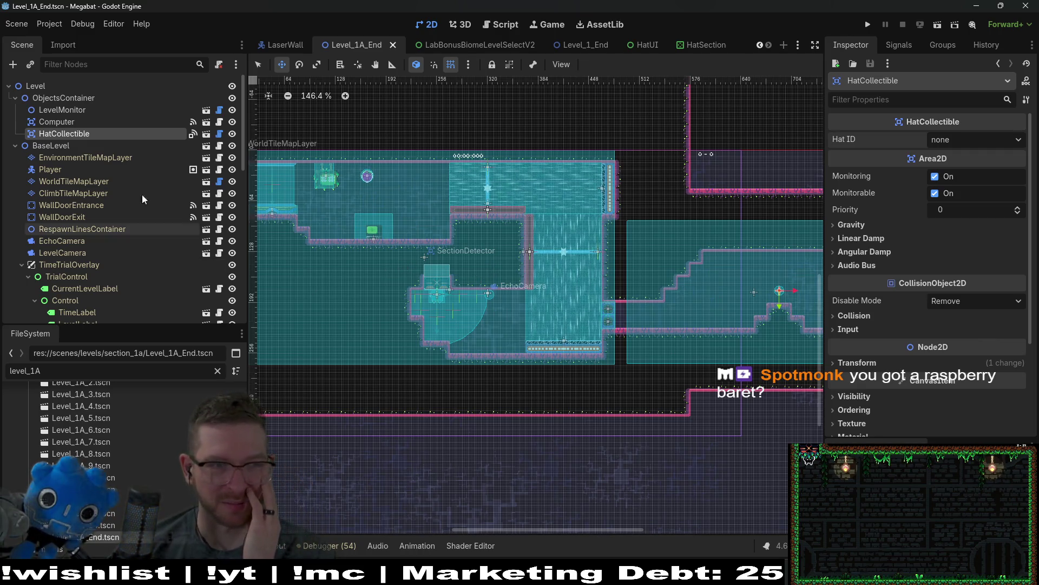
# - Paint a 2x6 rectangle of LAB_V2 wall terrain into the room below the computer ledge
pyautogui.click(91, 180)
pyautogui.click(319, 515)
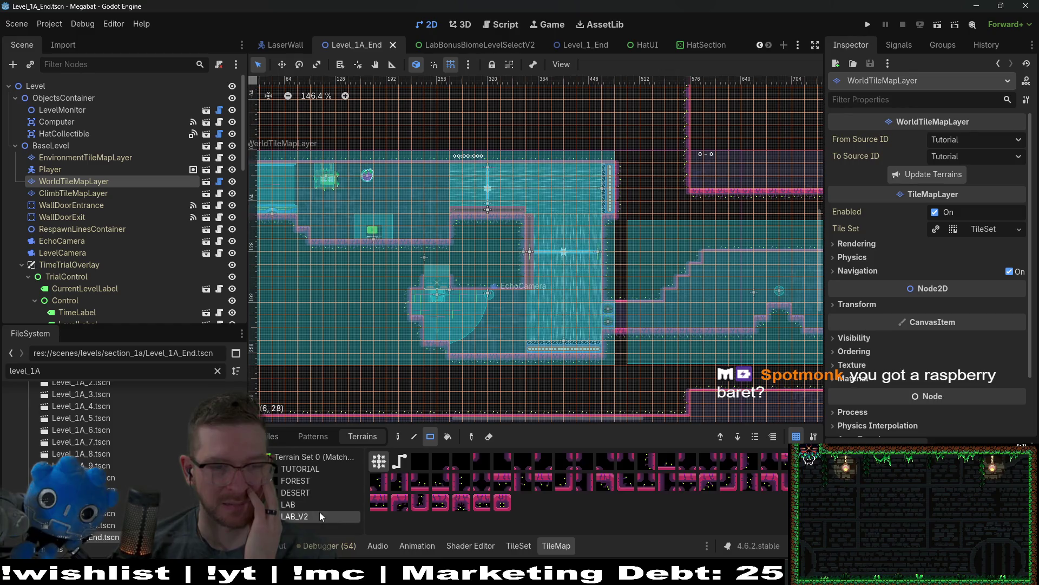
pyautogui.scroll(4, 321, 224)
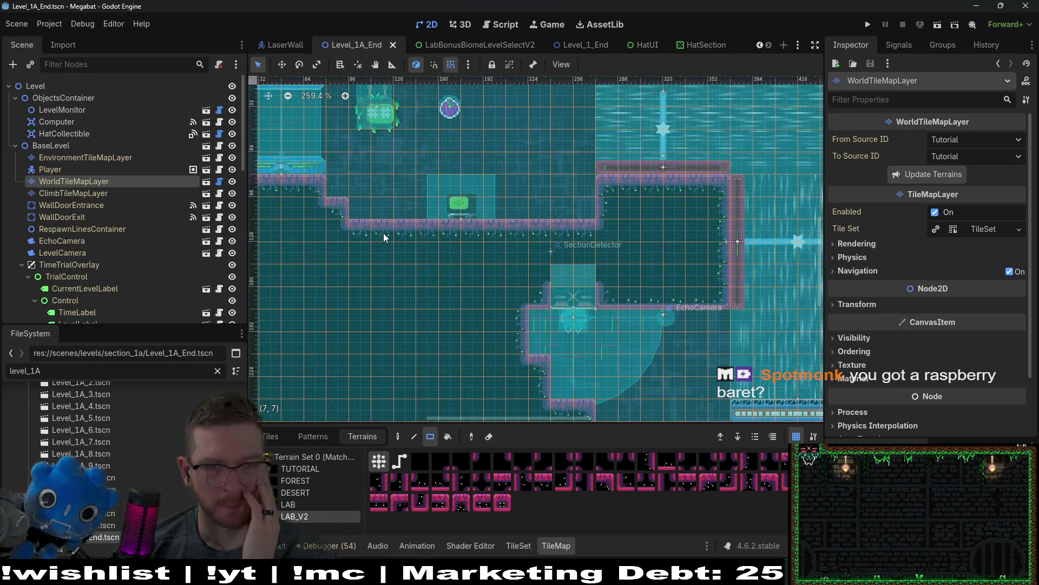
pyautogui.moveTo(383, 233)
pyautogui.mouseDown()
pyautogui.moveTo(394, 333)
pyautogui.moveTo(420, 321)
pyautogui.moveTo(519, 348)
pyautogui.mouseUp()
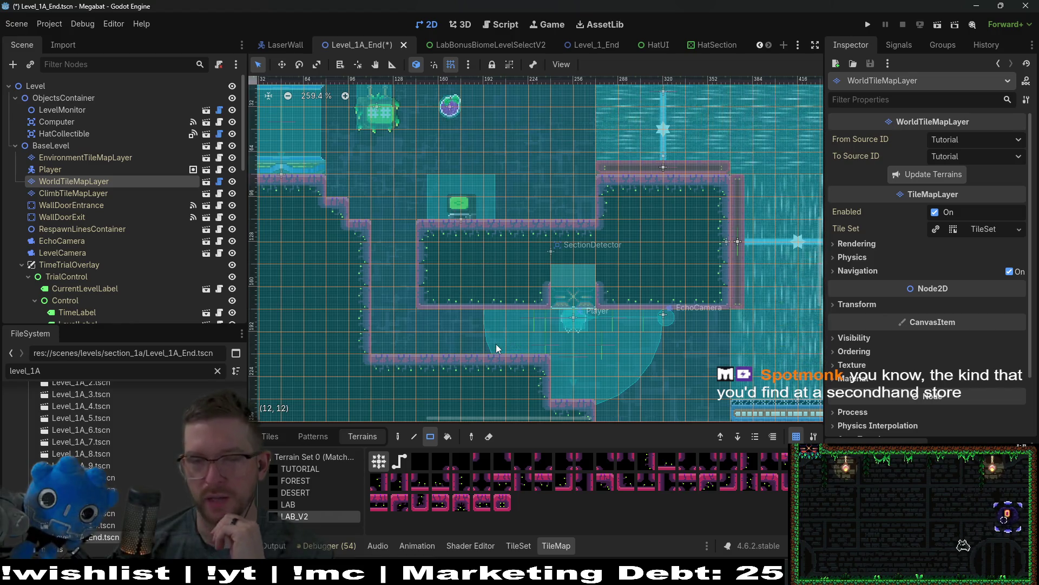
pyautogui.moveTo(466, 216); pyautogui.dragTo(427, 235)
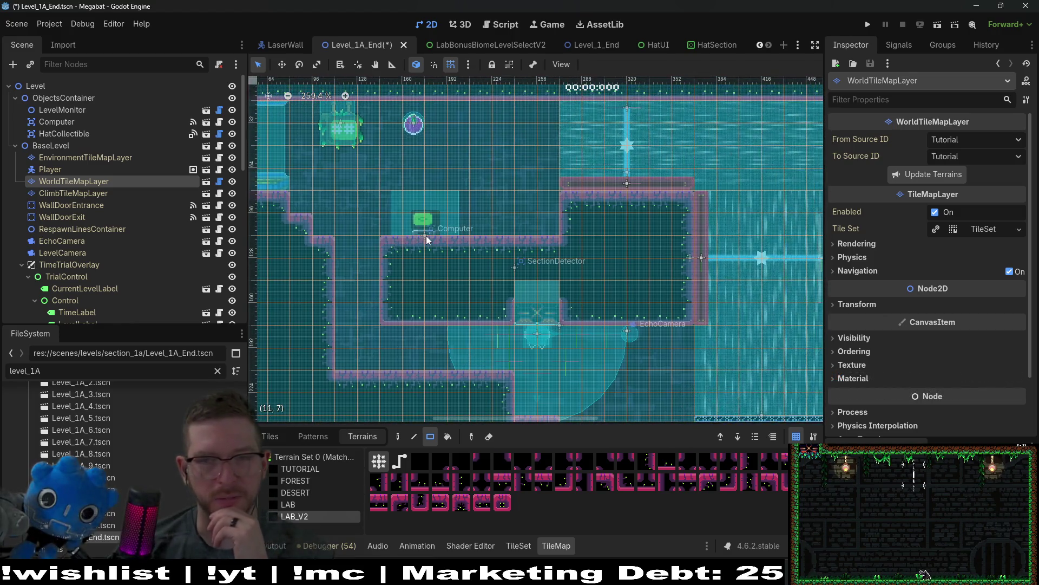
pyautogui.scroll(-4, 461, 277)
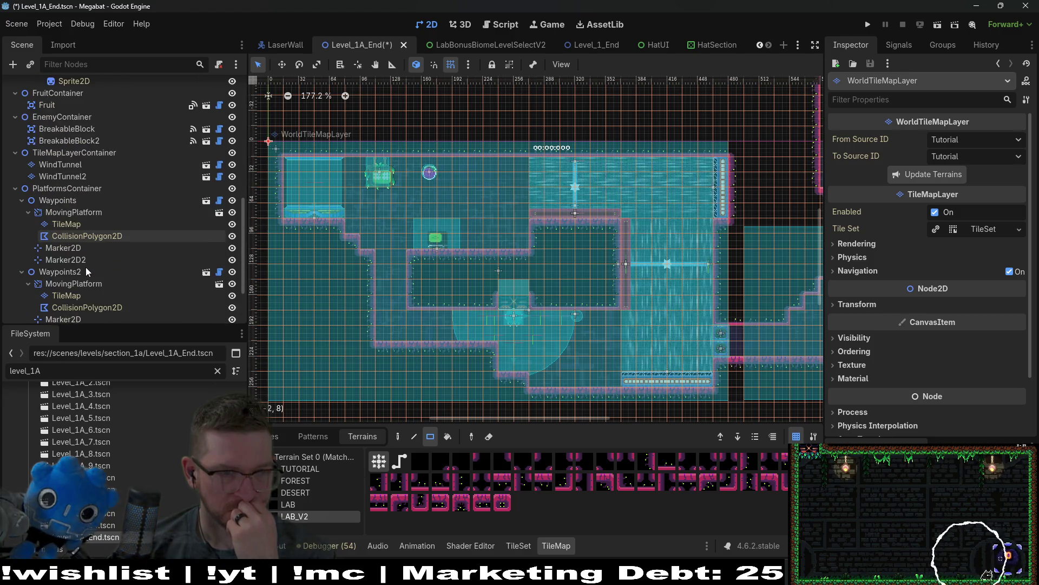
pyautogui.scroll(-3, 85, 267)
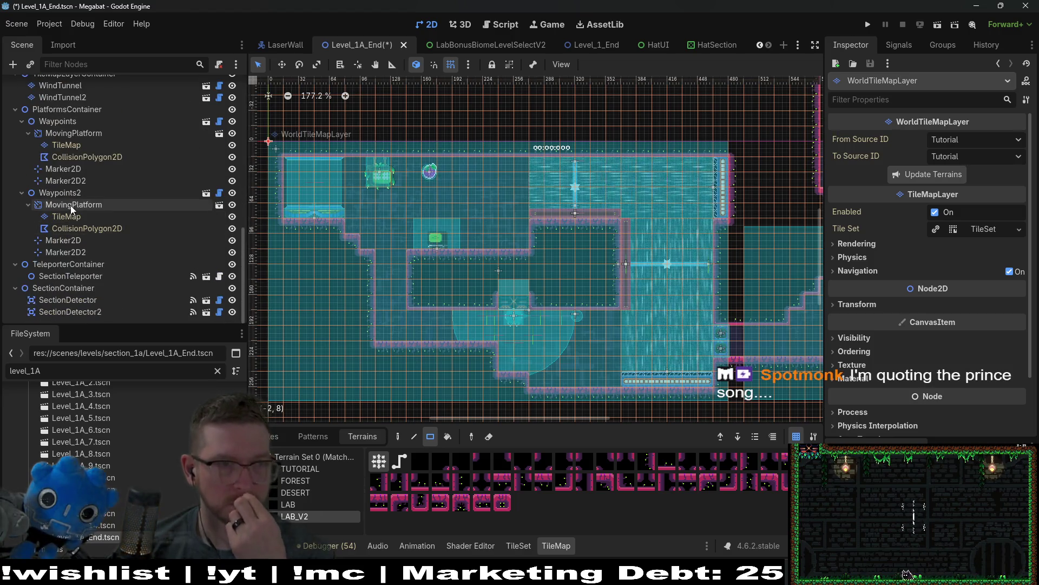
pyautogui.scroll(5, 70, 206)
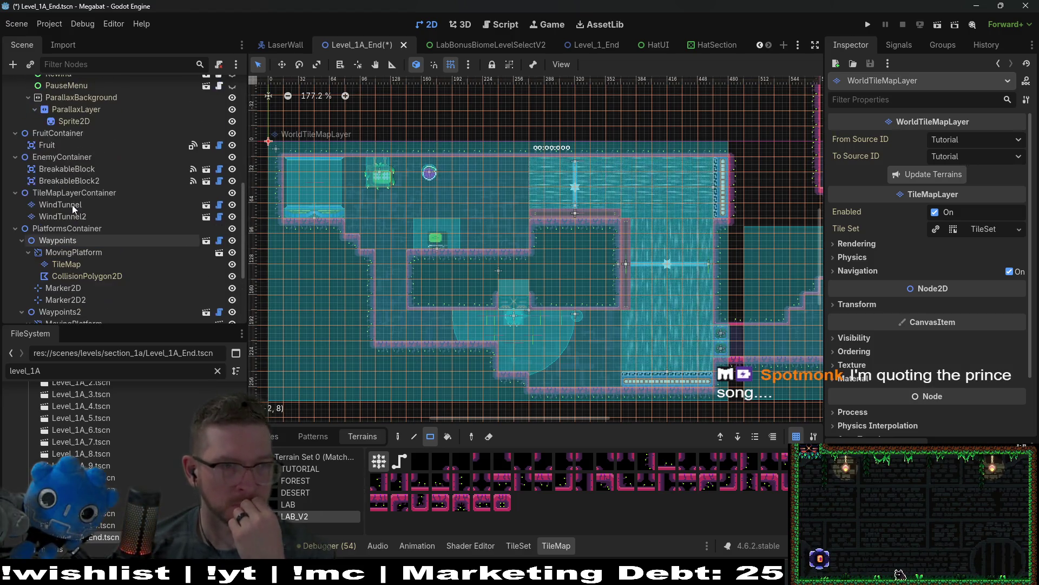
# - Duplicate BreakableBlock2 and position the copy in the ledge gap against the wall
pyautogui.doubleClick(56, 180)
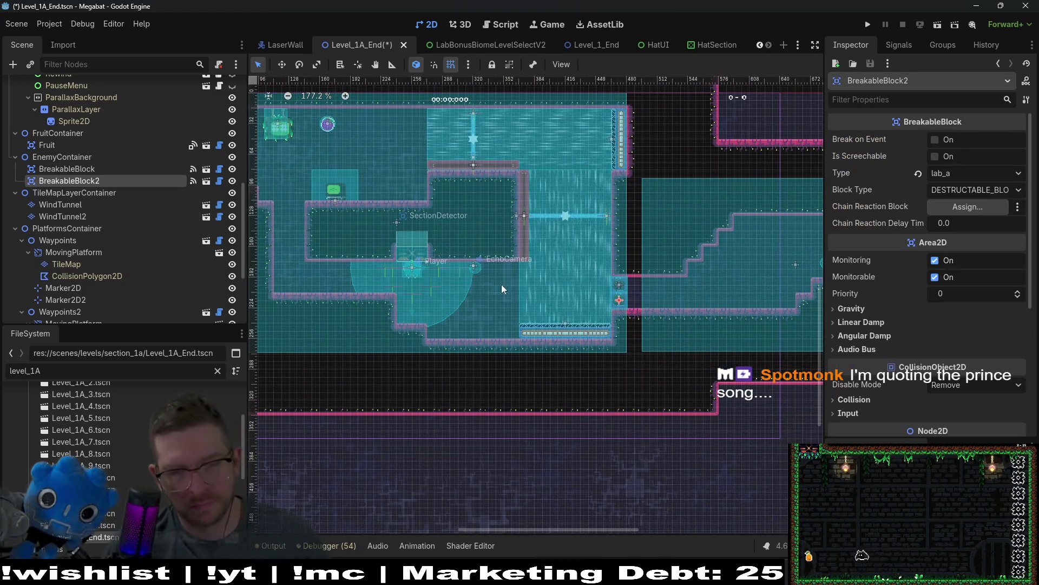
pyautogui.hotkey('ctrl', 'd')
pyautogui.press('w')
pyautogui.moveTo(619, 301)
pyautogui.mouseDown()
pyautogui.moveTo(464, 280)
pyautogui.moveTo(289, 214)
pyautogui.mouseUp()
pyautogui.scroll(8, 288, 213)
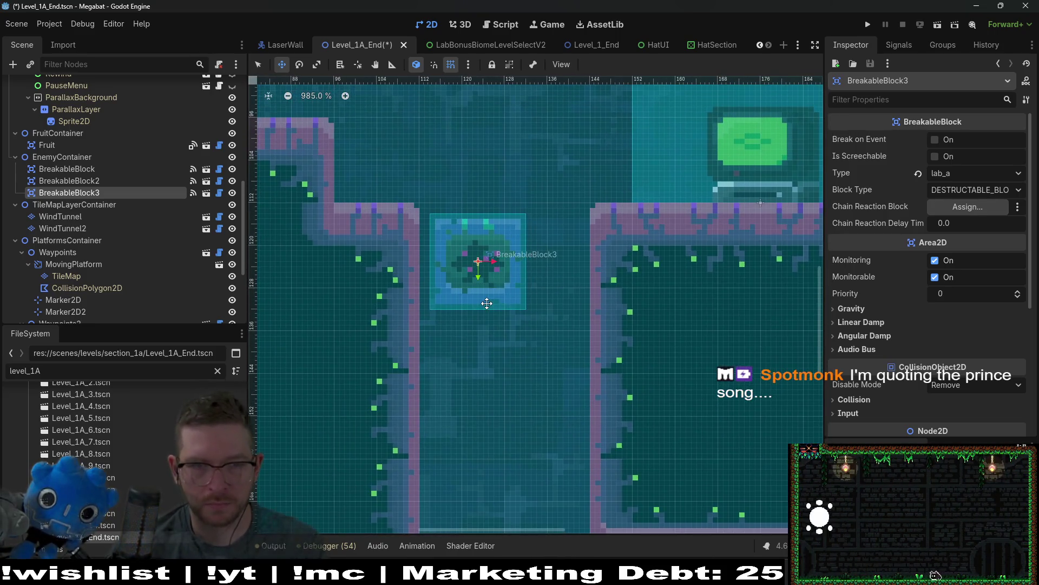
pyautogui.press('Left')
pyautogui.press('Left')
pyautogui.press('Left')
pyautogui.press('Up')
pyautogui.press('Up')
pyautogui.press('Up')
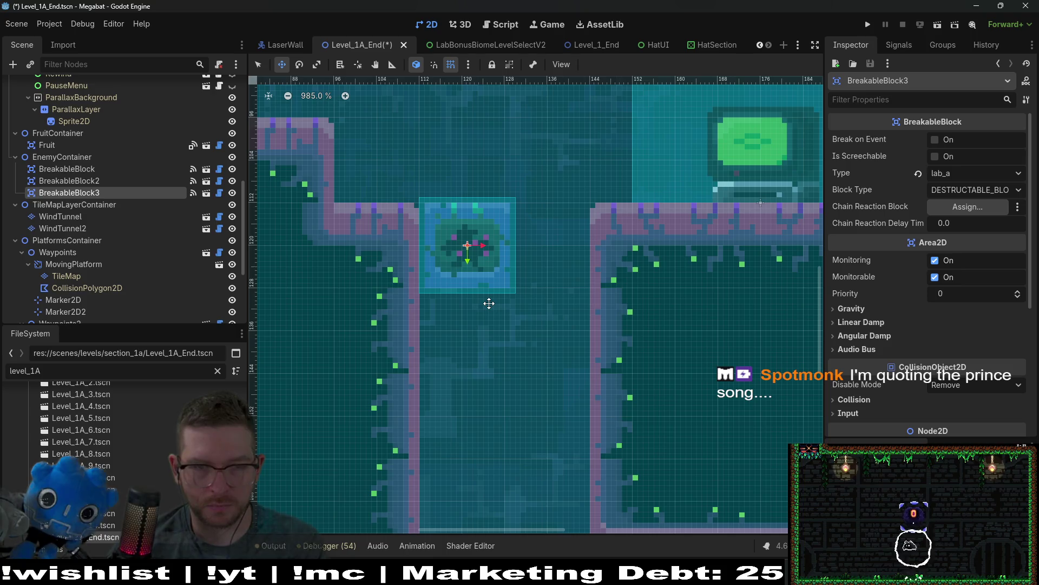
pyautogui.press('Left')
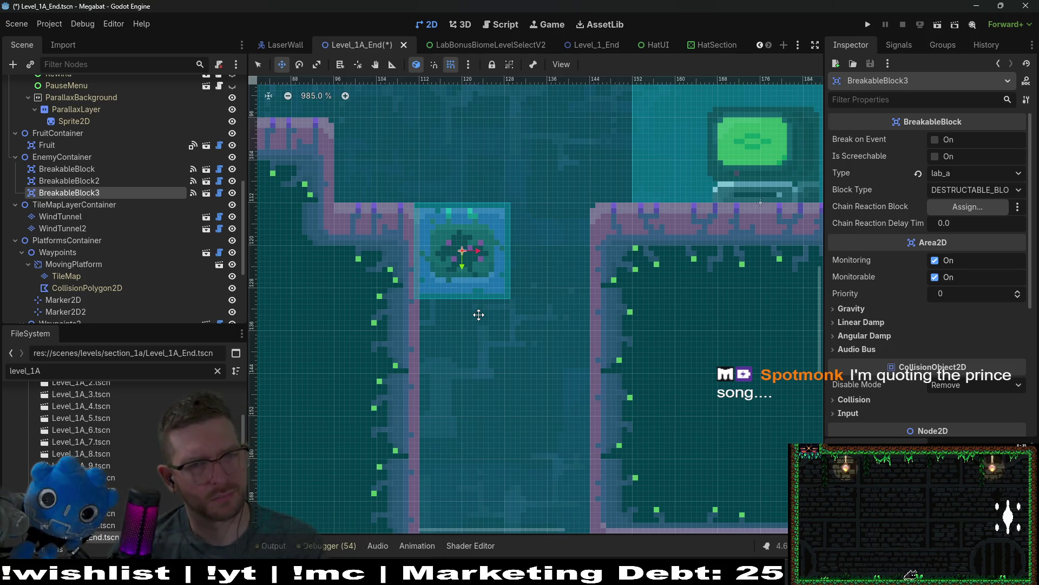
# - Keep the new block's type as lab_a and set its Block Type to CENTER_TOP_BLOCK
pyautogui.click(948, 173)
pyautogui.click(948, 173)
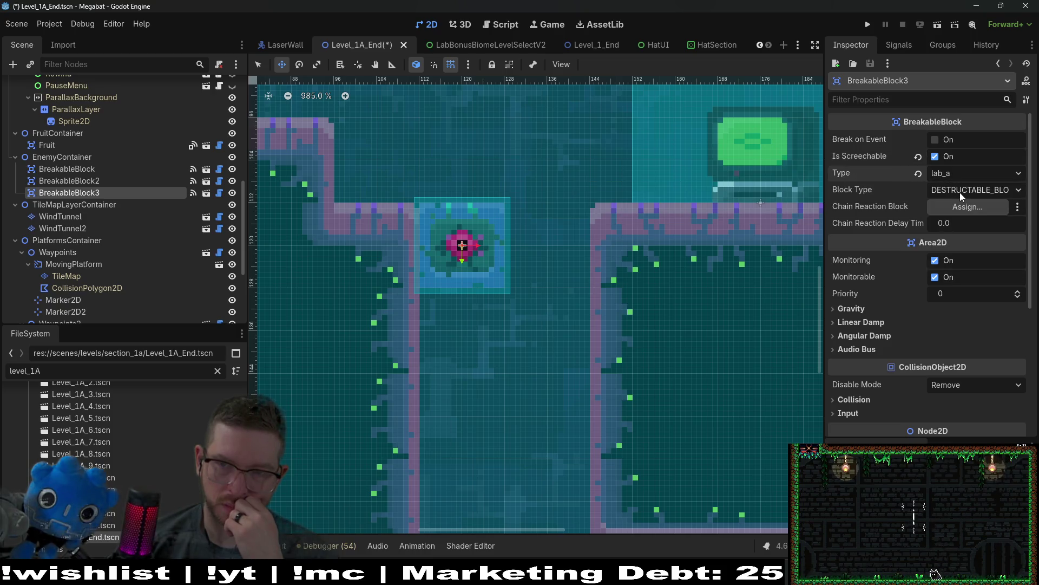
pyautogui.click(960, 192)
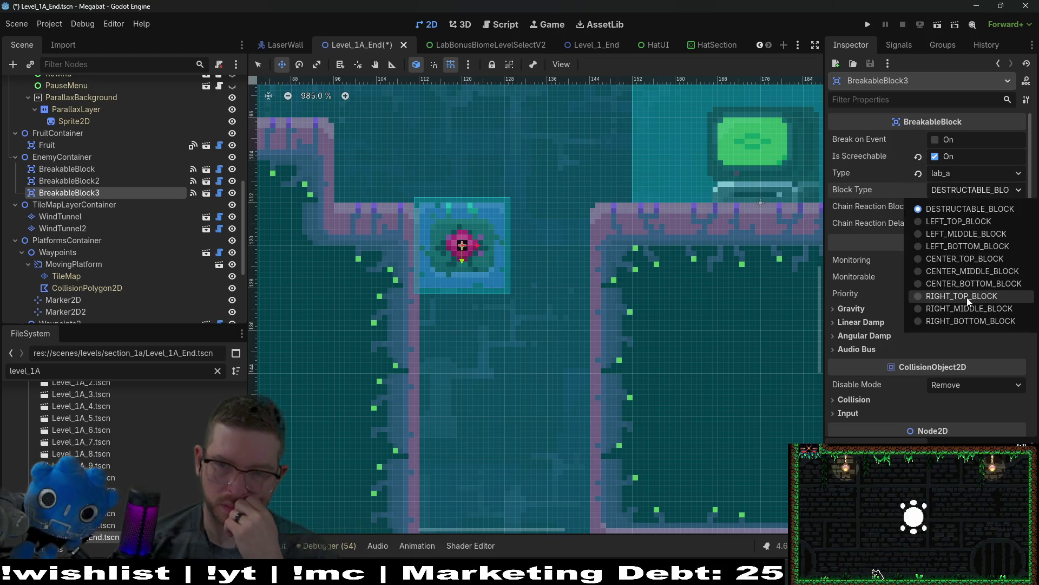
pyautogui.click(979, 272)
pyautogui.click(954, 193)
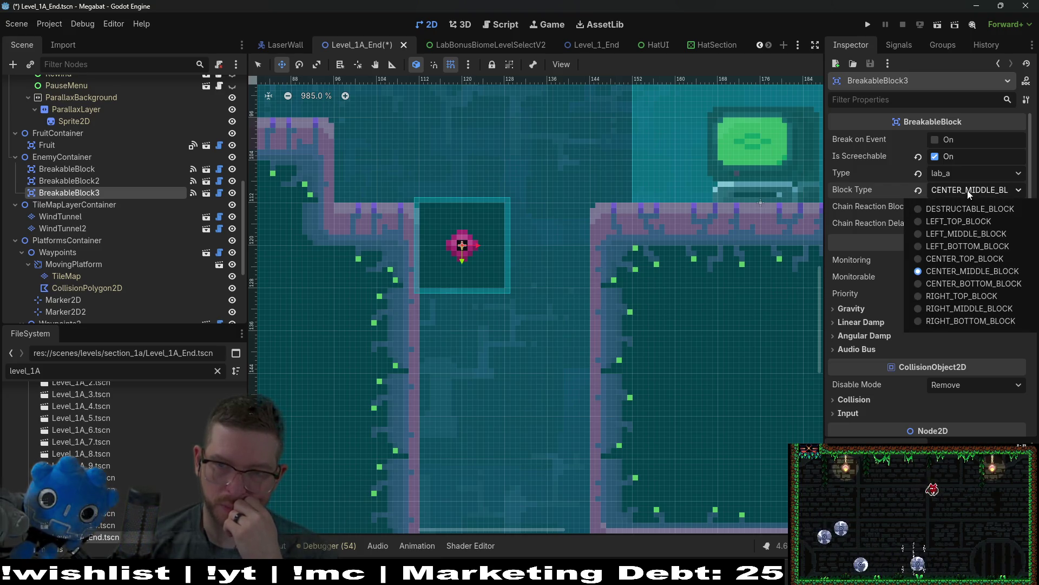
pyautogui.click(976, 258)
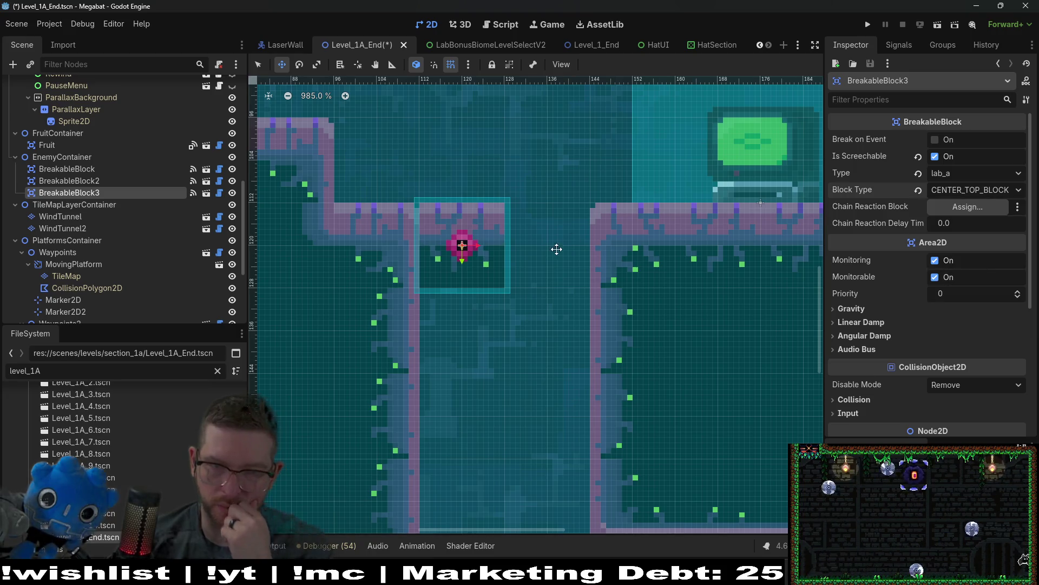
# - Duplicate BreakableBlock3 one tile right as BreakableBlock4, then duplicate BreakableBlock4 into BreakableBlock5
pyautogui.hotkey('ctrl', 'd')
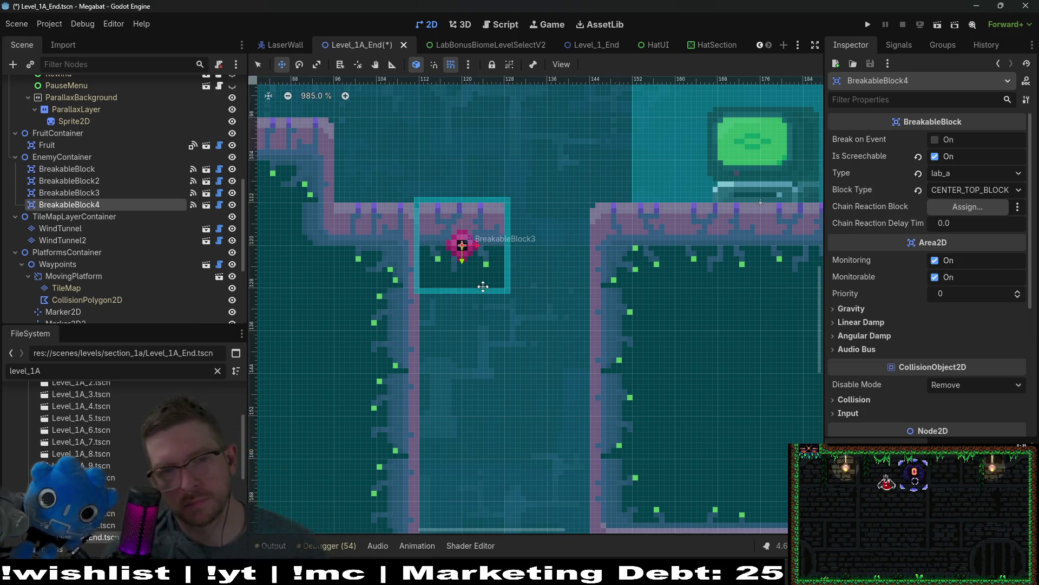
pyautogui.hotkey('shift', 'Right')
pyautogui.hotkey('shift', 'Right')
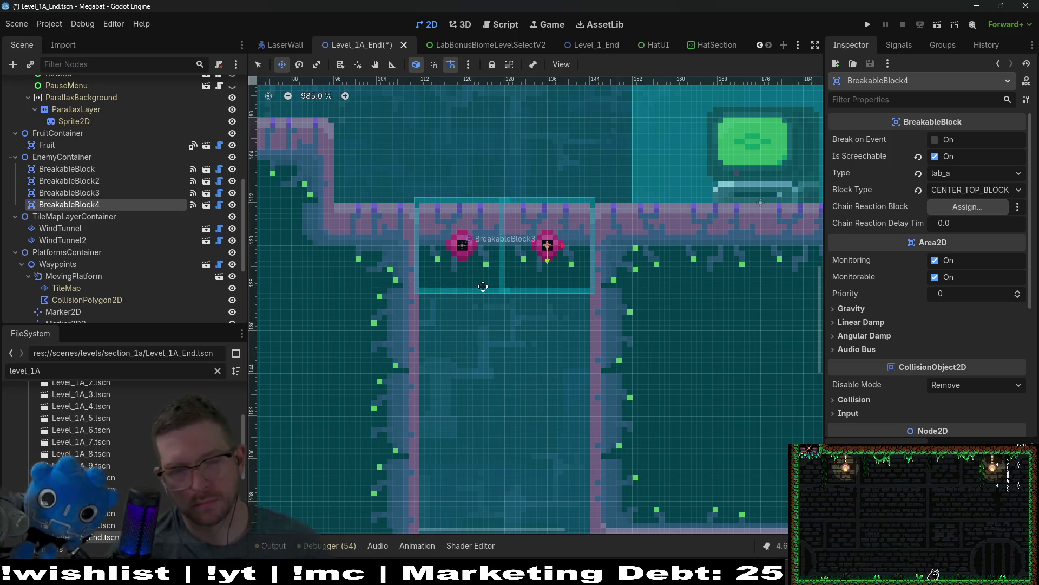
pyautogui.scroll(-10, 483, 287)
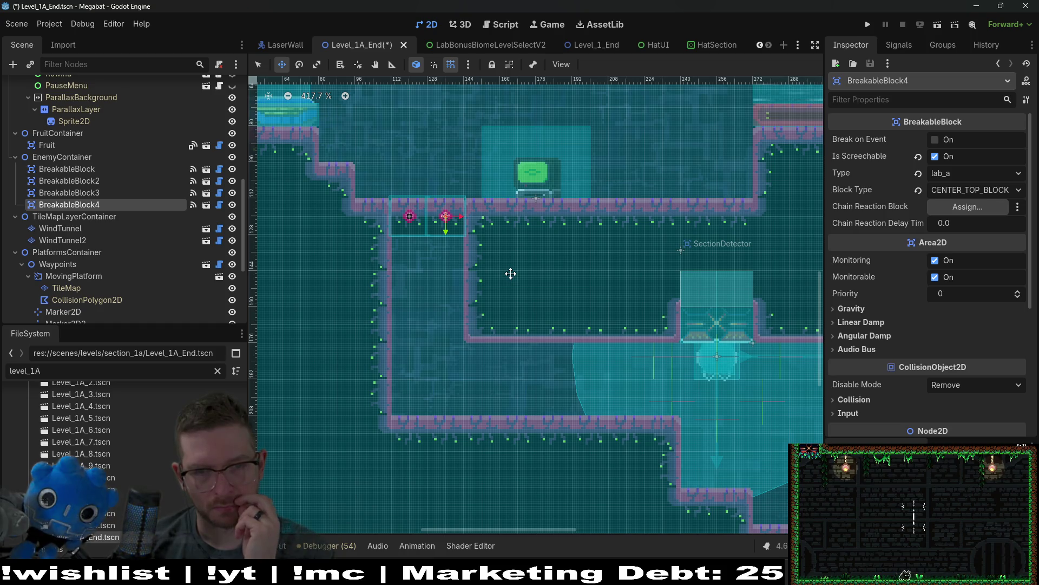
pyautogui.click(119, 190)
pyautogui.click(102, 203)
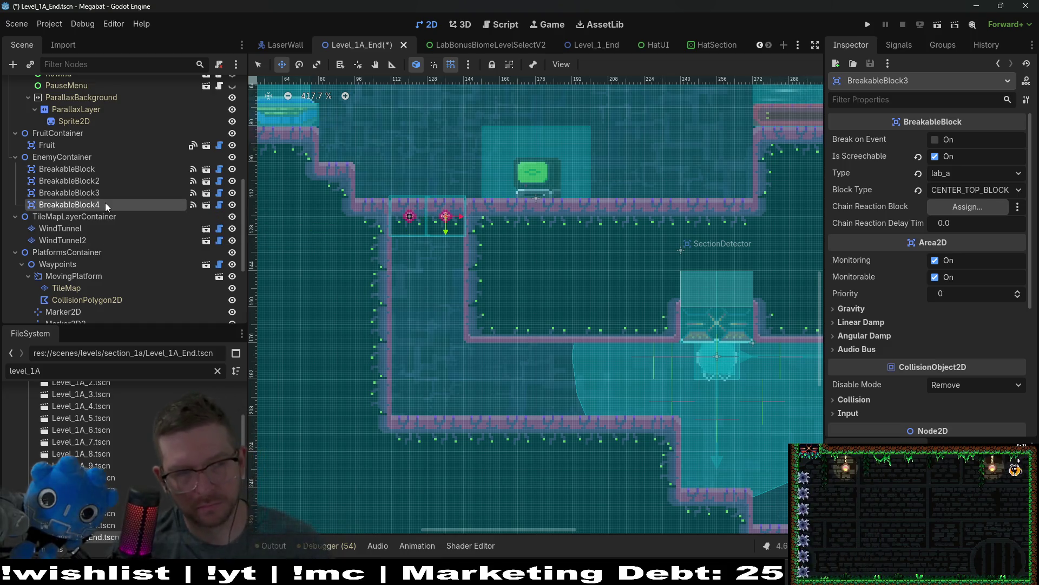
pyautogui.hotkey('ctrl', 'd')
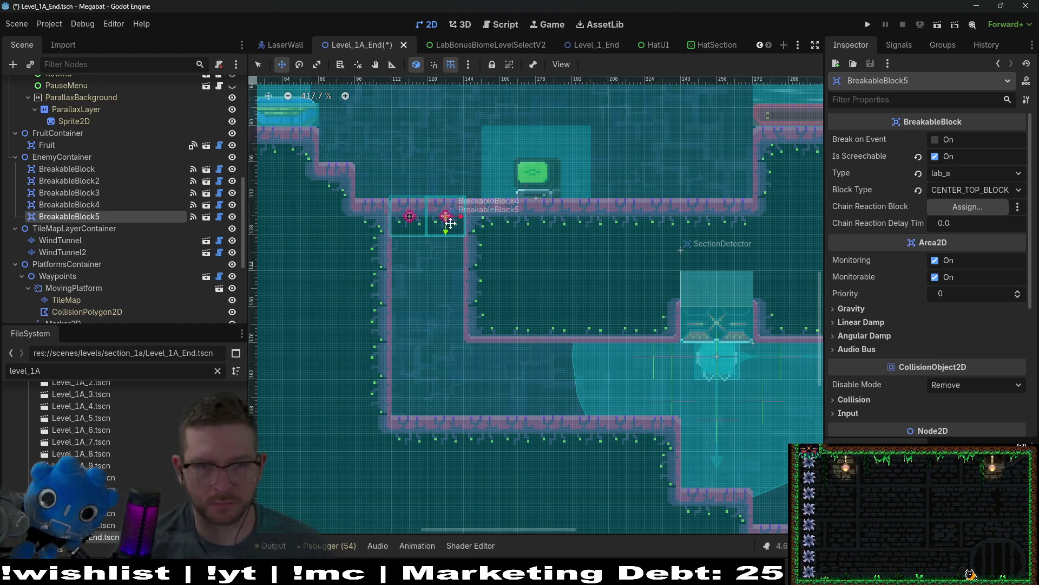
# - Move BreakableBlock5 directly beneath the left ledge block, nudging it into alignment
pyautogui.moveTo(452, 231)
pyautogui.mouseDown()
pyautogui.moveTo(430, 266)
pyautogui.moveTo(414, 260)
pyautogui.mouseUp()
pyautogui.scroll(2, 414, 260)
pyautogui.scroll(3, 413, 263)
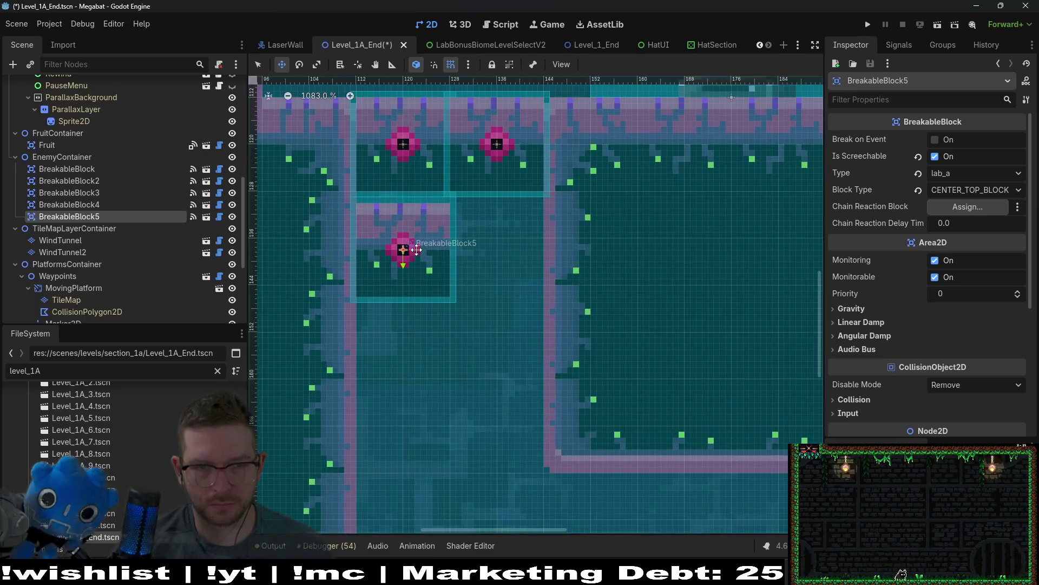
pyautogui.scroll(2, 413, 297)
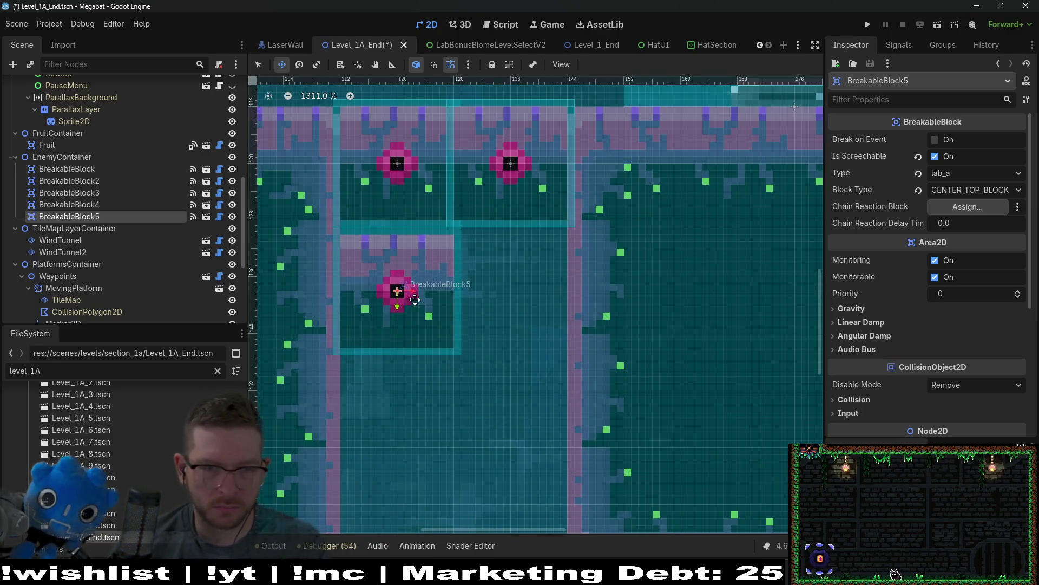
pyautogui.press('Left')
pyautogui.press('Up')
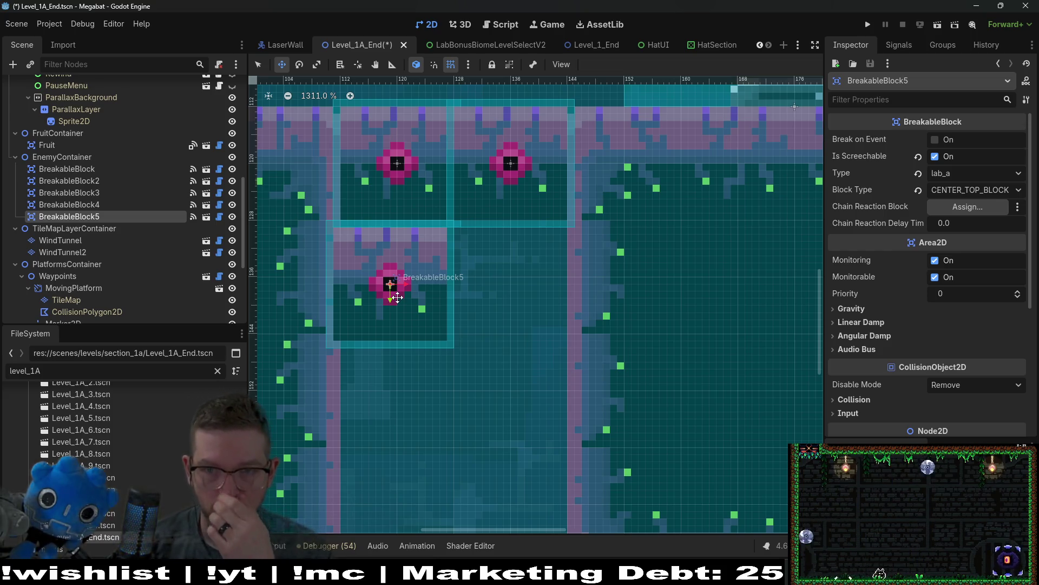
pyautogui.moveTo(413, 301); pyautogui.dragTo(419, 301)
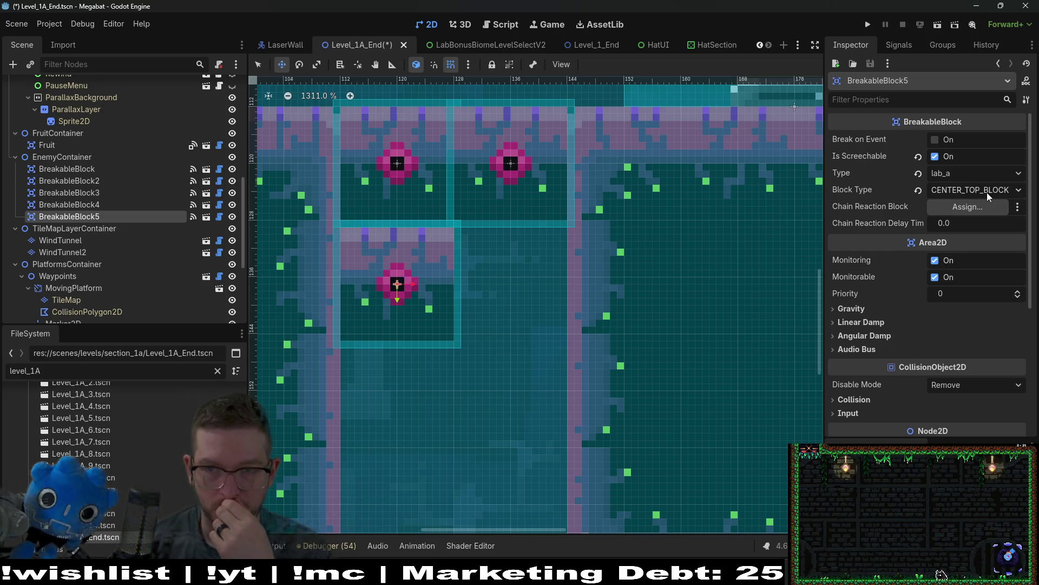
# - Untick Is Screechable, set Block Type to CENTER_MIDDLE_BLOCK, and nudge the block up one pixel
pyautogui.click(935, 156)
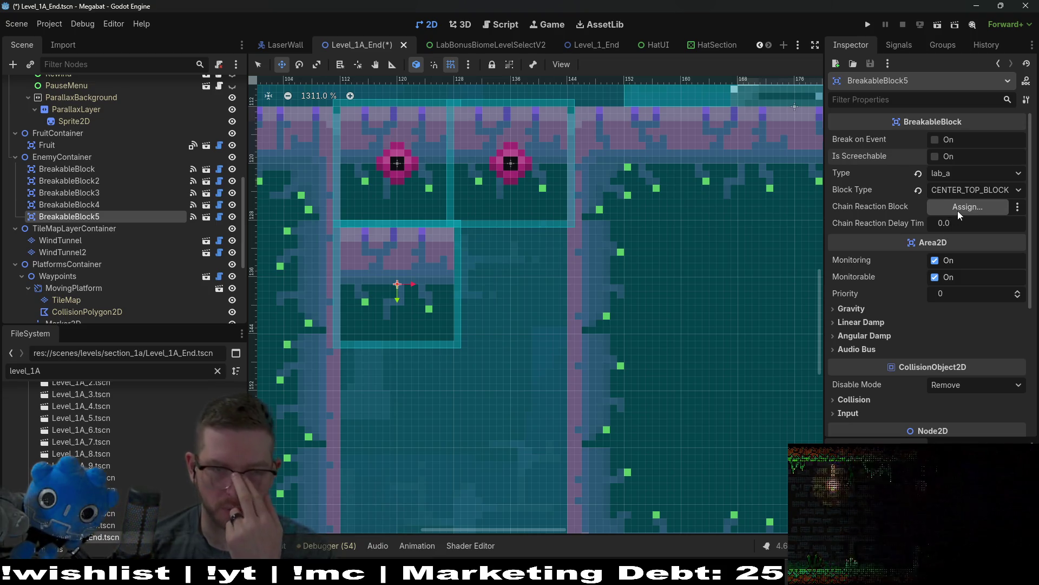
pyautogui.click(957, 190)
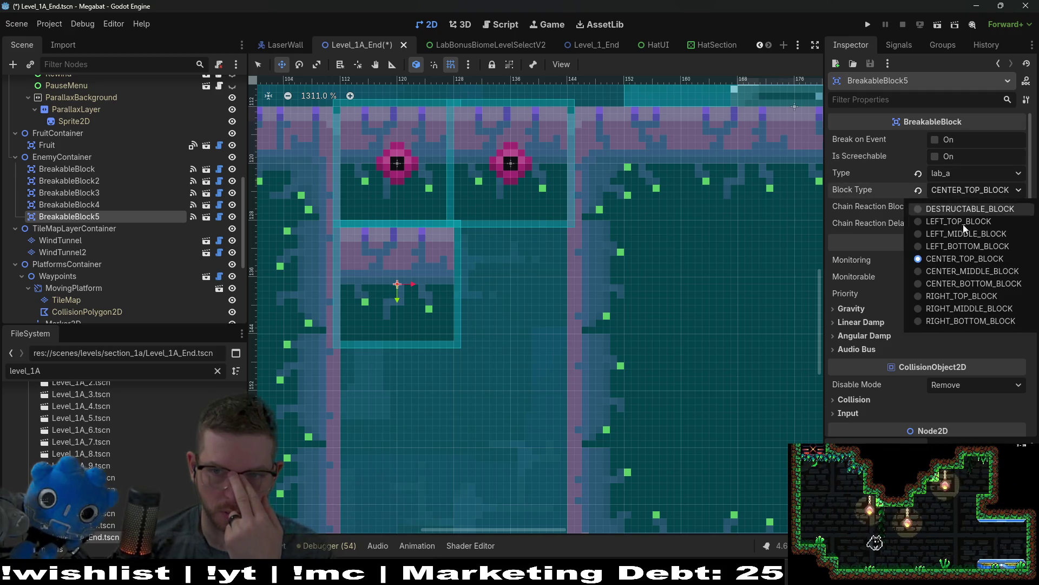
pyautogui.click(963, 271)
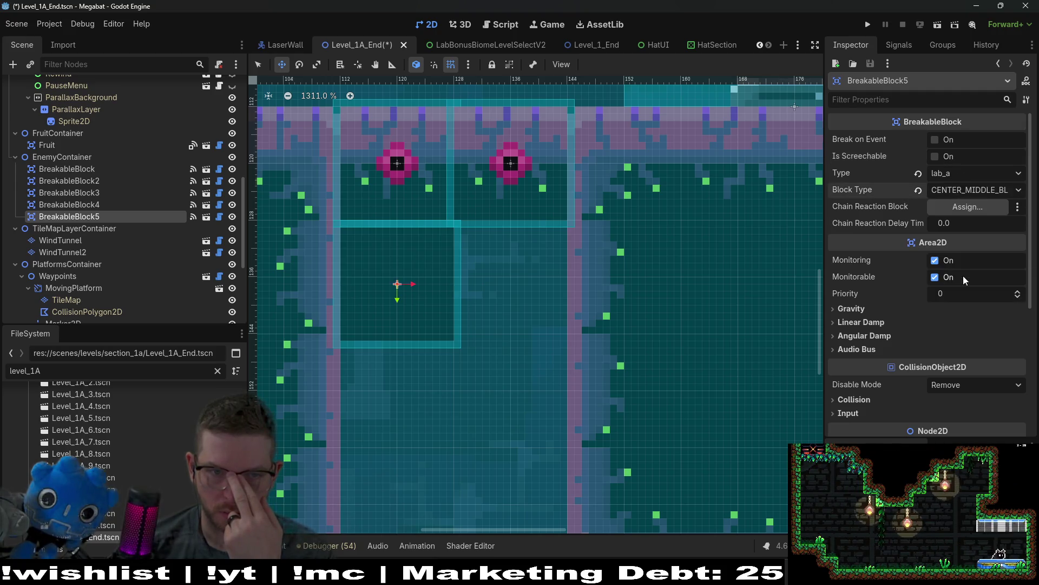
pyautogui.scroll(-2, 472, 313)
pyautogui.press('Up')
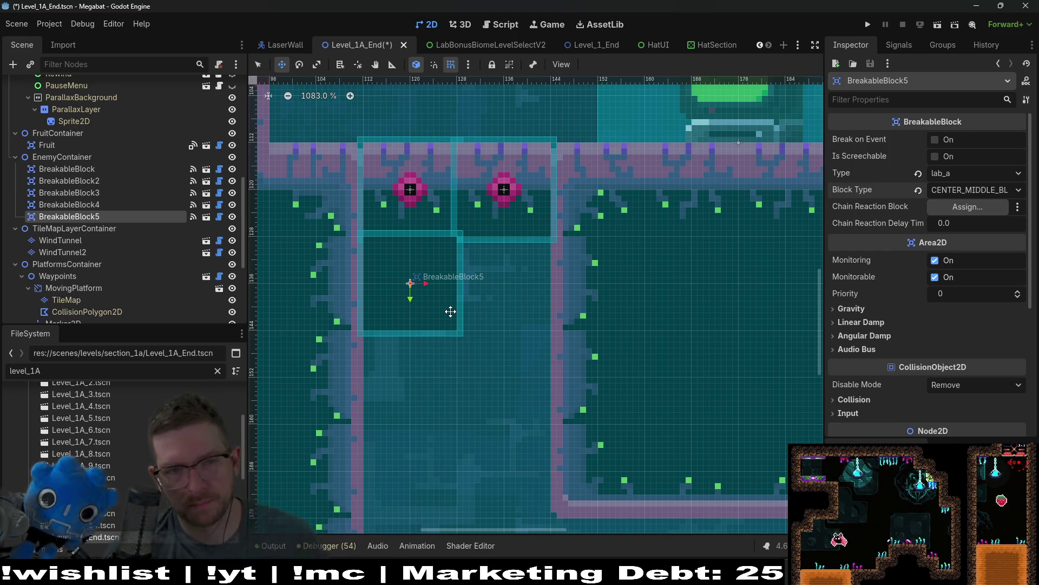
# - Duplicate BreakableBlock5 as BreakableBlock6 and nudge it down directly beneath the fifth block
pyautogui.hotkey('ctrl', 'd')
pyautogui.press('Down')
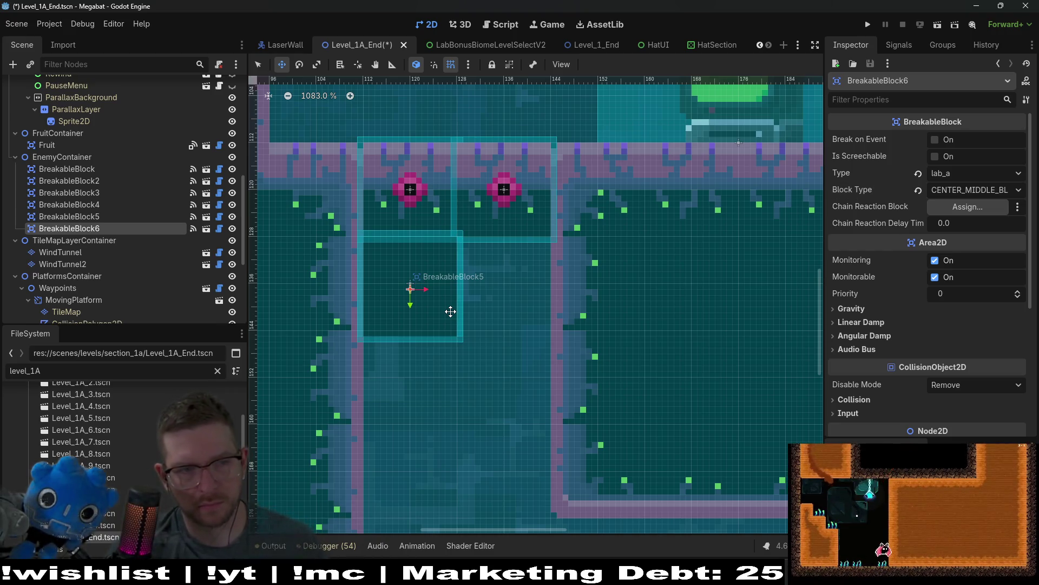
pyautogui.press('Down')
pyautogui.press('Down')
pyautogui.press('Down')
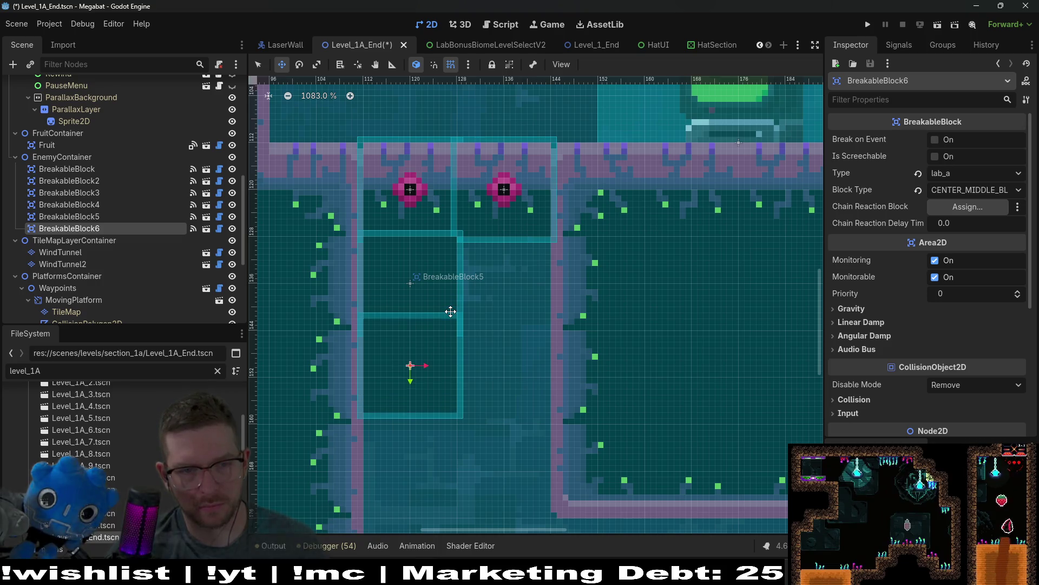
pyautogui.press('Down')
pyautogui.press('Down')
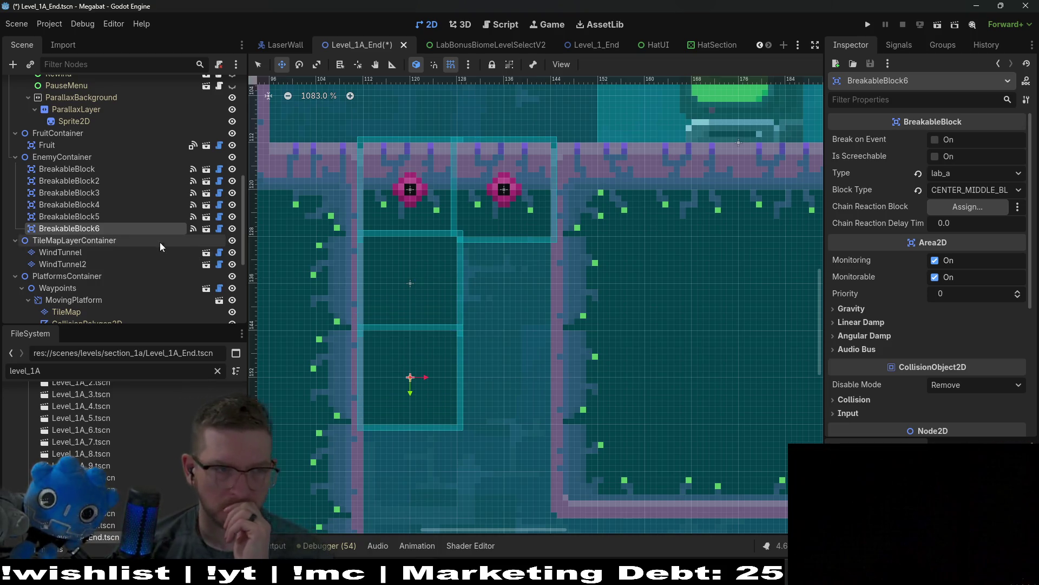
pyautogui.click(102, 207)
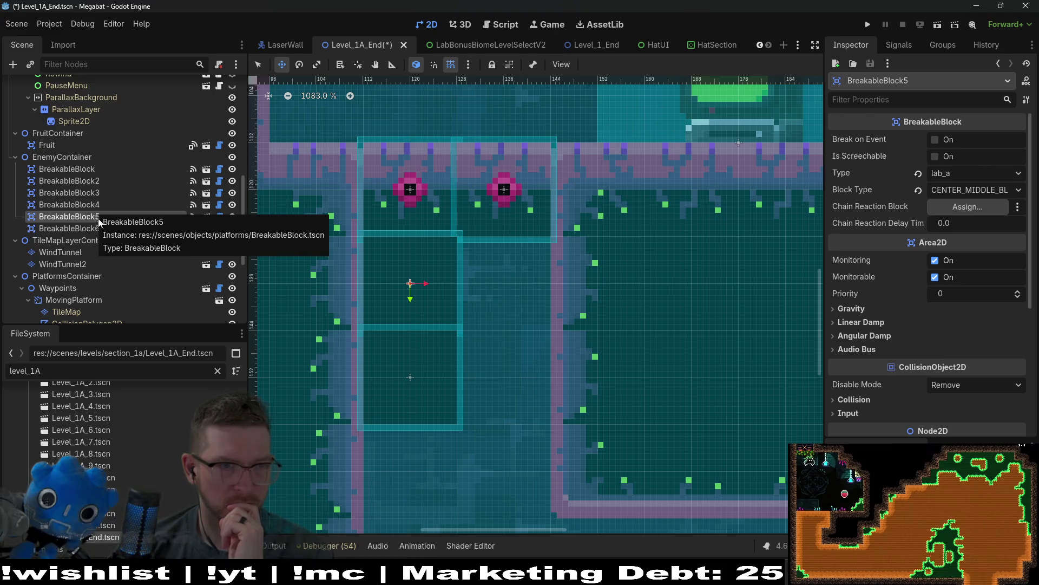
# - Make BreakableBlock5 chain-react to BreakableBlock3 with a 0.1 delay
pyautogui.click(97, 228)
pyautogui.click(90, 207)
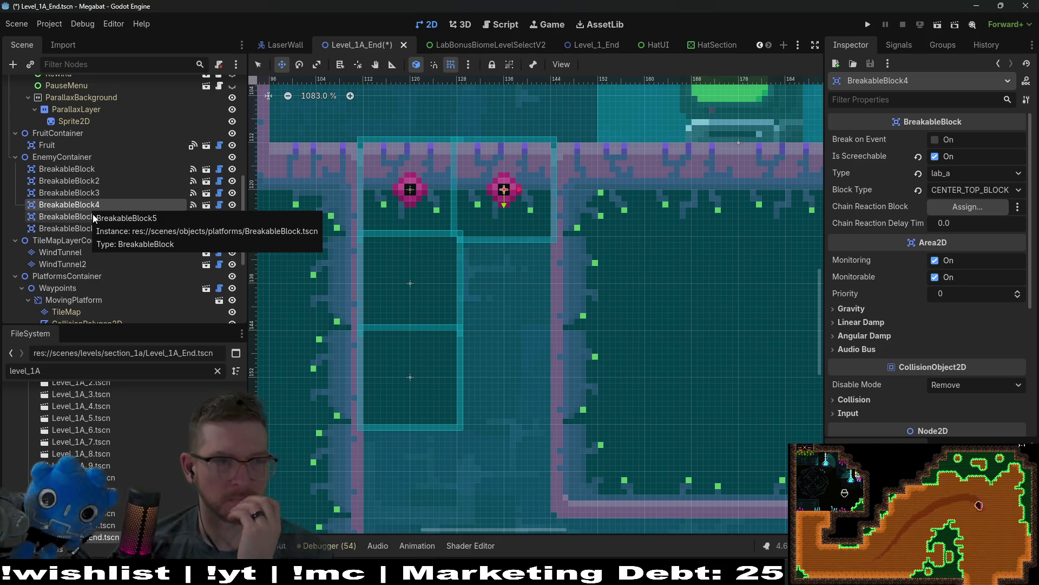
pyautogui.click(99, 217)
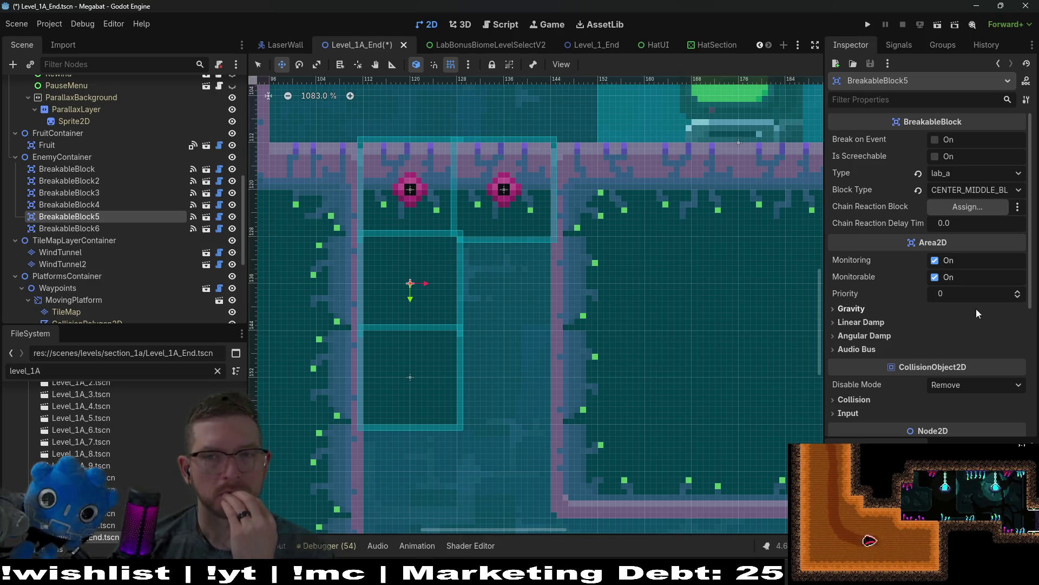
pyautogui.click(956, 207)
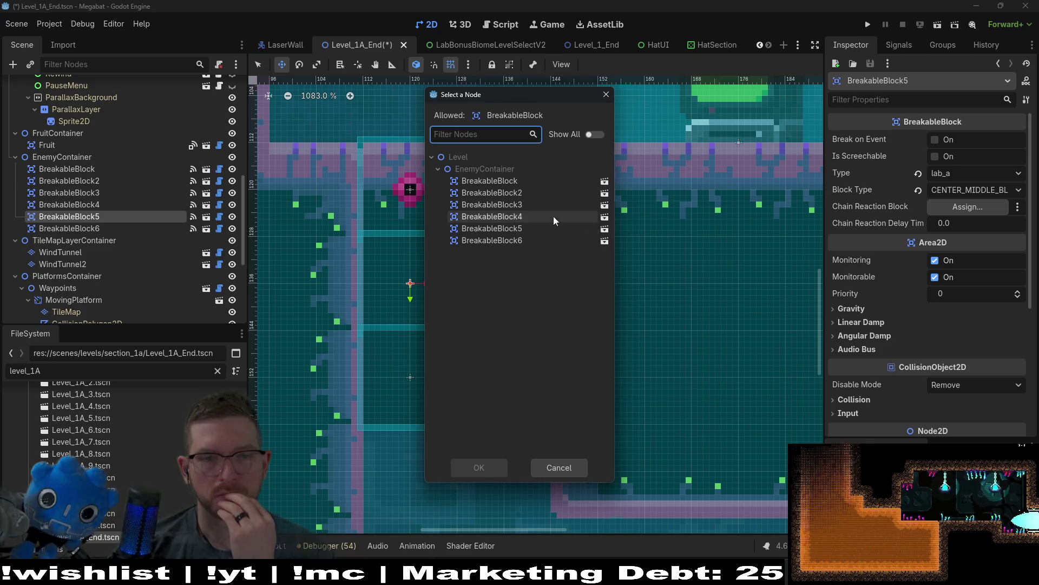
pyautogui.doubleClick(534, 209)
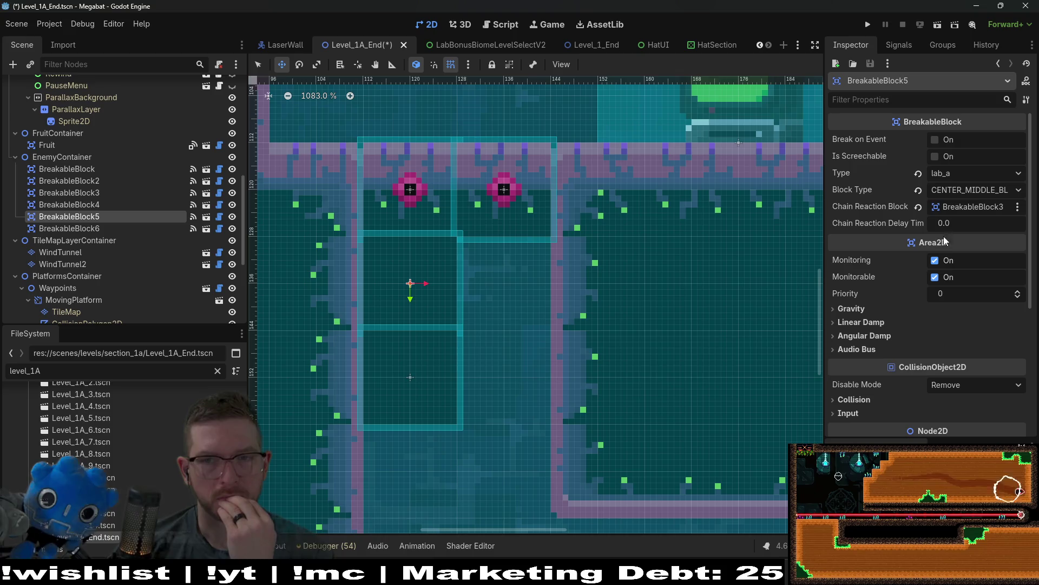
pyautogui.click(958, 224)
pyautogui.write('0.1')
pyautogui.press('Return')
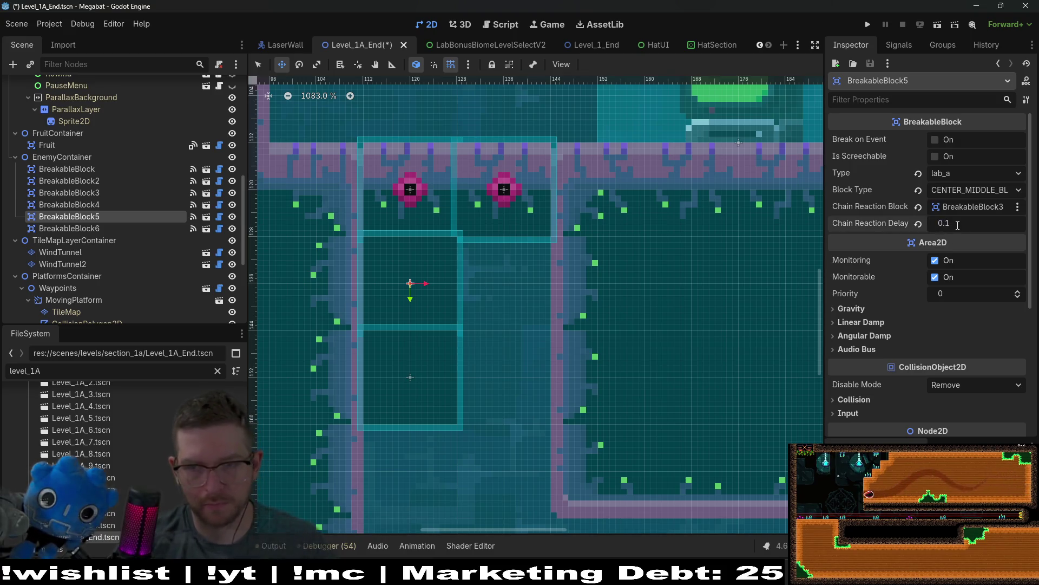
# - Make BreakableBlock6 chain-react to BreakableBlock5 with a 0.1 delay
pyautogui.click(117, 228)
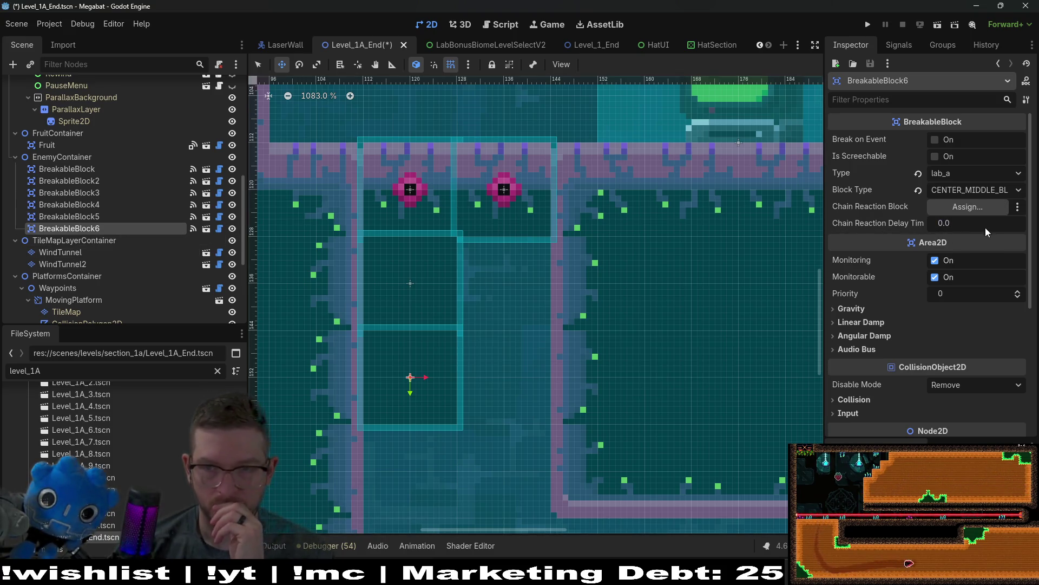
pyautogui.click(963, 206)
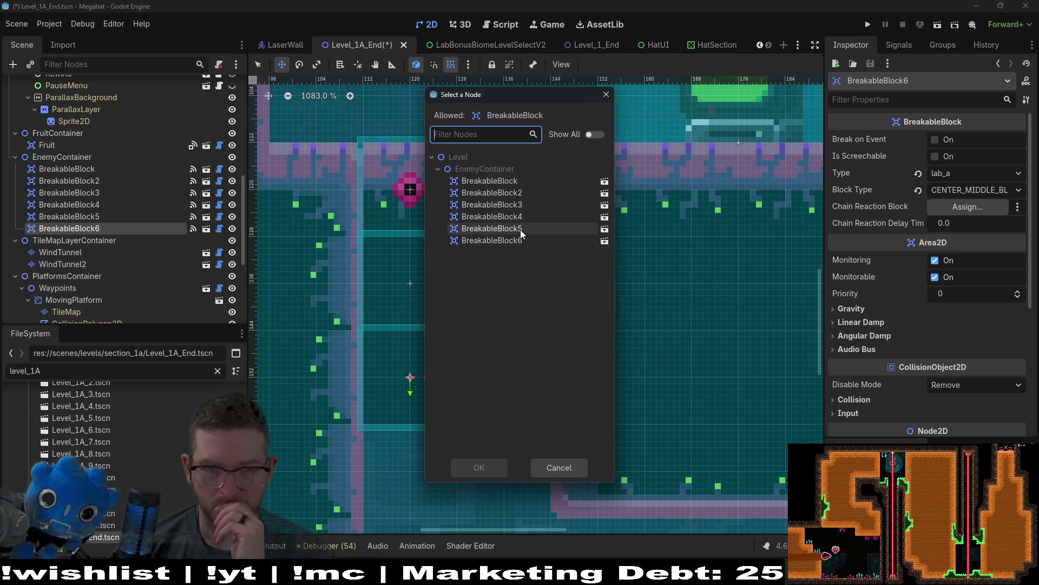
pyautogui.doubleClick(520, 229)
pyautogui.moveTo(957, 231); pyautogui.dragTo(961, 231)
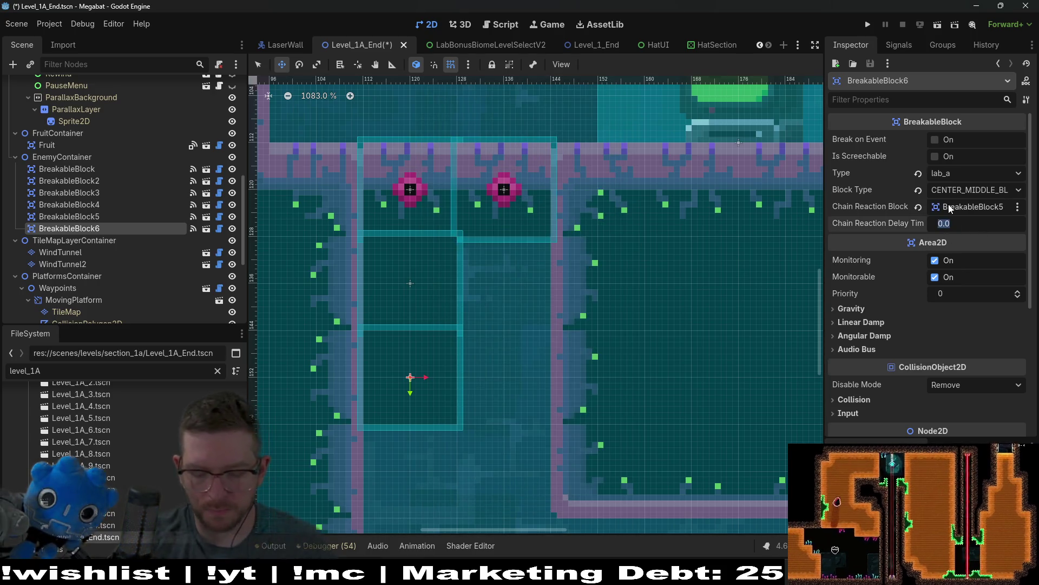
pyautogui.write('0.1')
# - Save and run the game, move the cat left into the shaft and jump, then stop it with F8
pyautogui.click(928, 25)
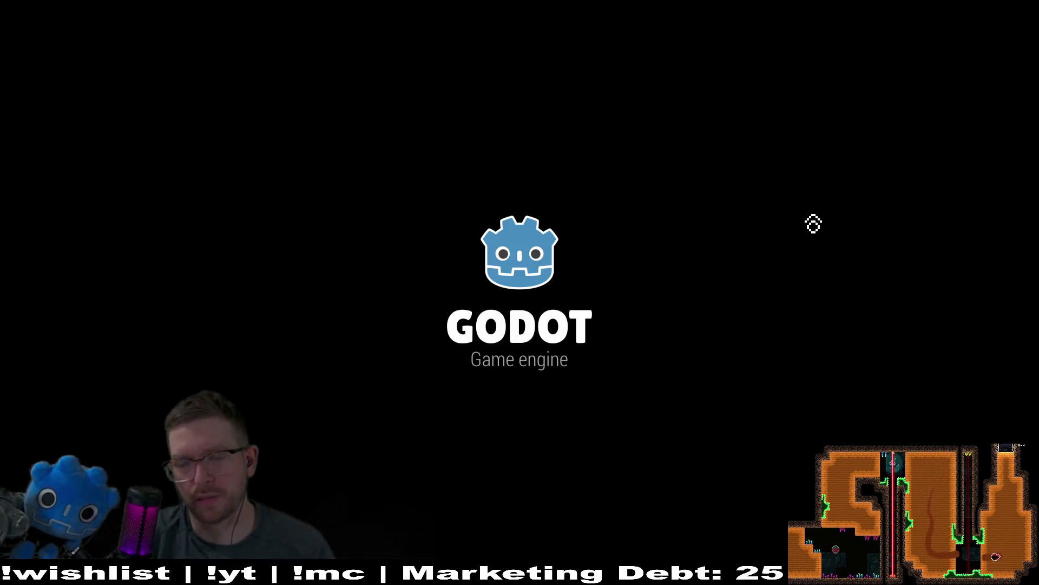
pyautogui.press('Left')
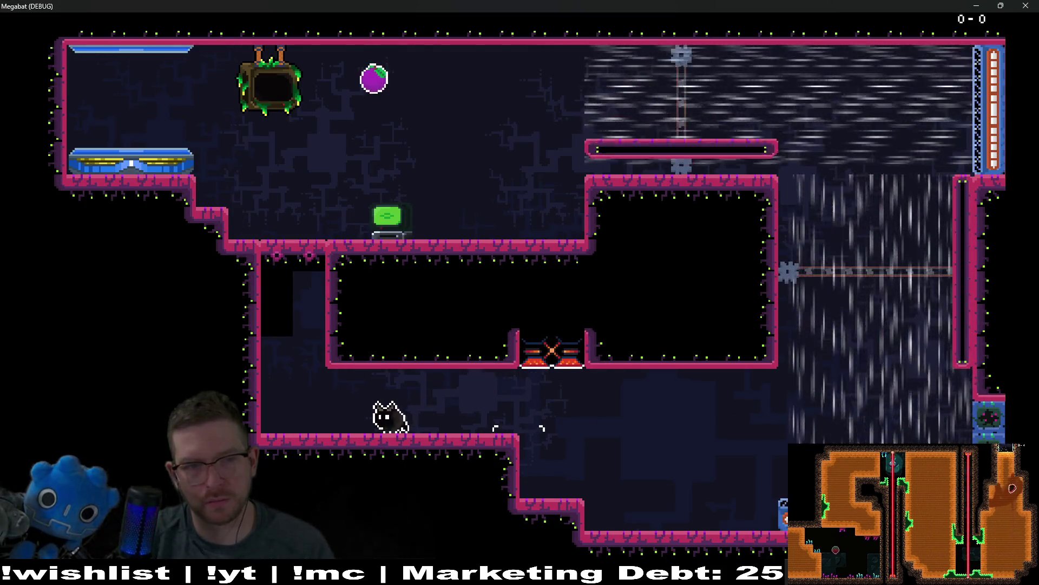
pyautogui.press('Left')
pyautogui.press('space')
pyautogui.press('x')
pyautogui.press('Right')
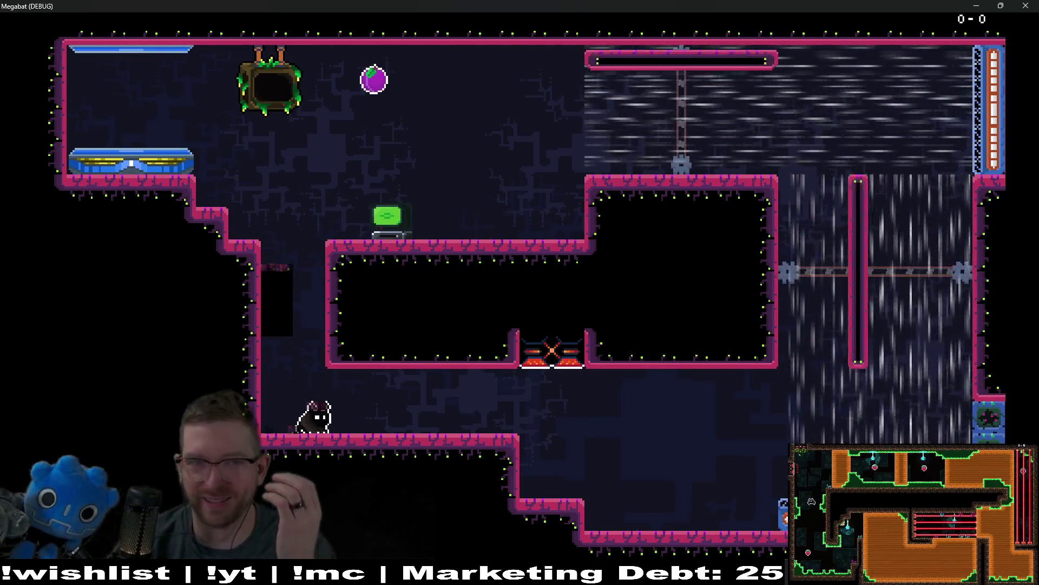
pyautogui.press('F8')
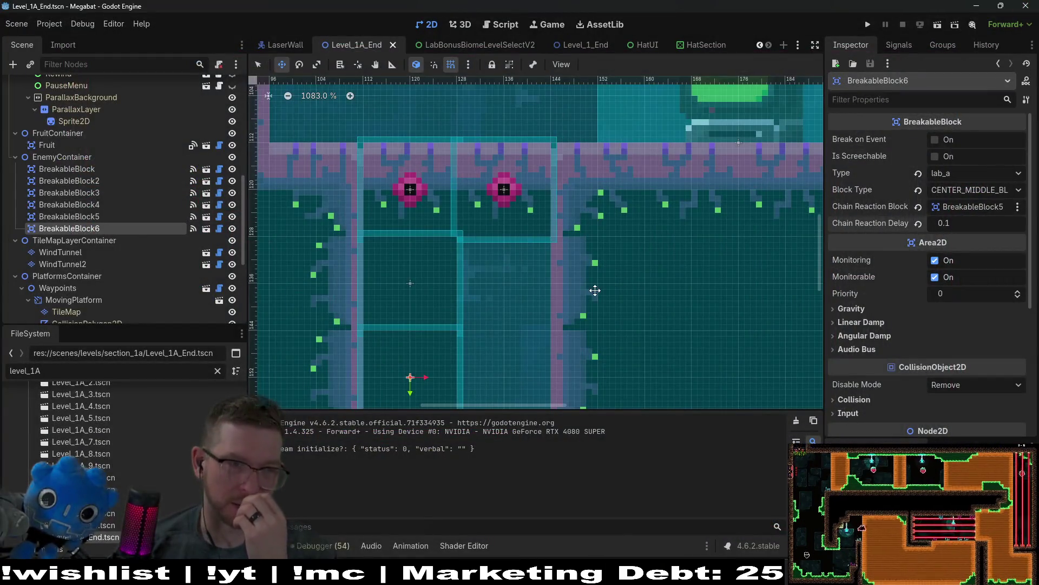
# - Revert the chain reaction block and delay on BreakableBlock5 and BreakableBlock6 to defaults
pyautogui.click(107, 216)
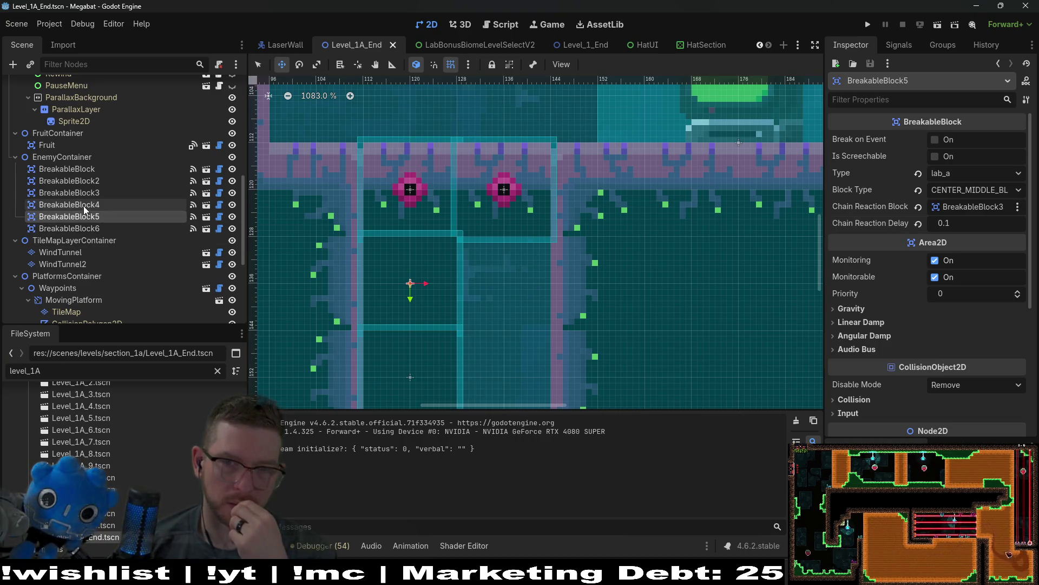
pyautogui.click(84, 206)
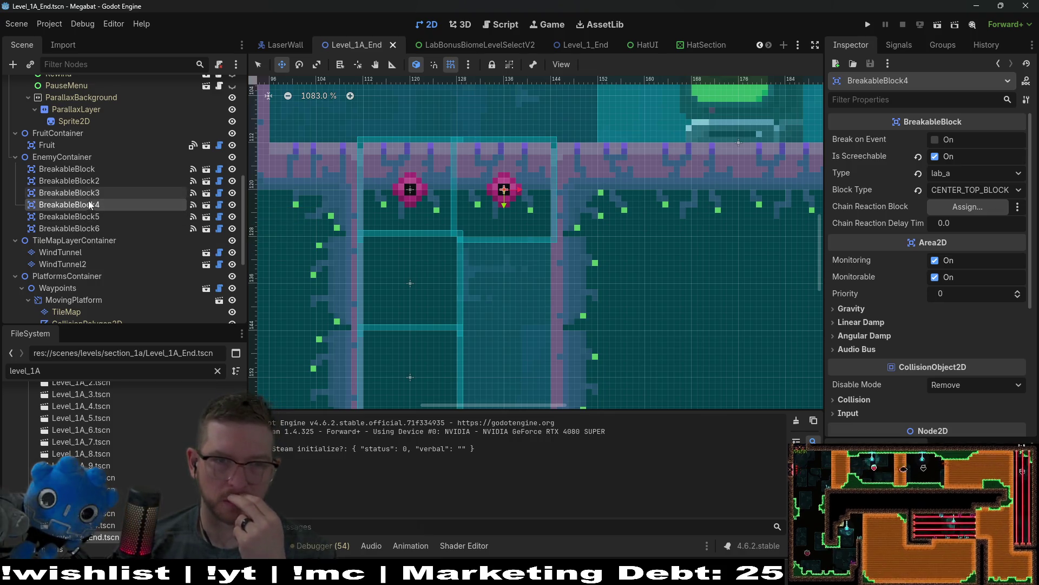
pyautogui.click(82, 217)
pyautogui.click(918, 223)
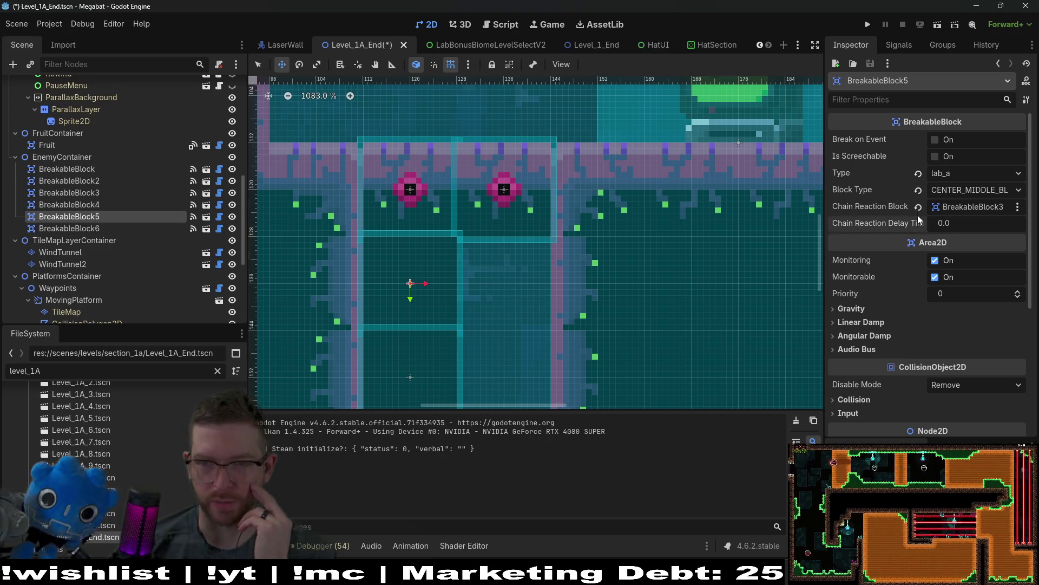
pyautogui.click(919, 206)
pyautogui.click(116, 229)
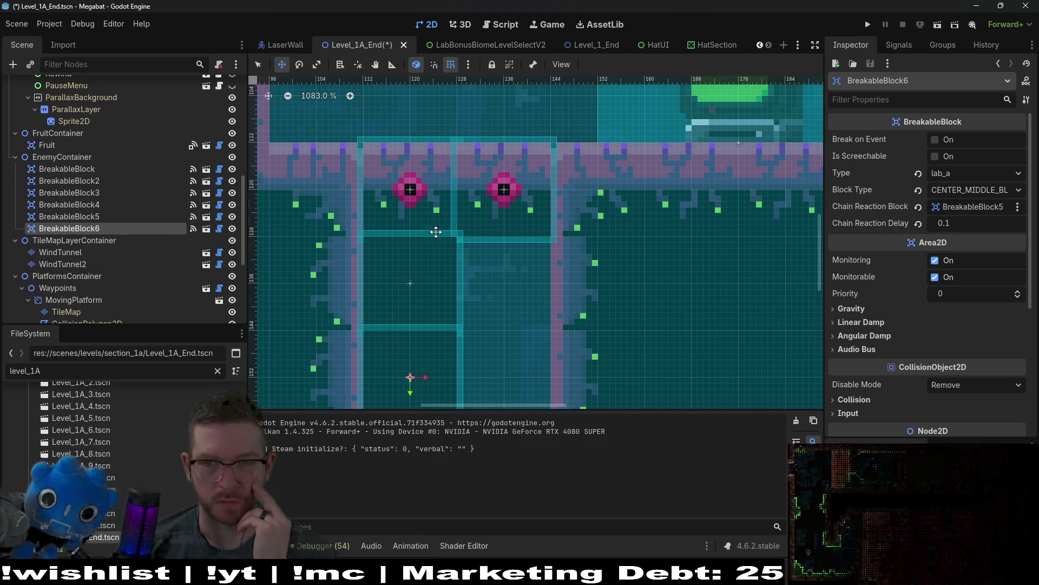
pyautogui.click(918, 223)
pyautogui.click(918, 206)
# - Chain BreakableBlock3 to BreakableBlock5 and BreakableBlock5 to BreakableBlock6, then save and run the game
pyautogui.click(81, 192)
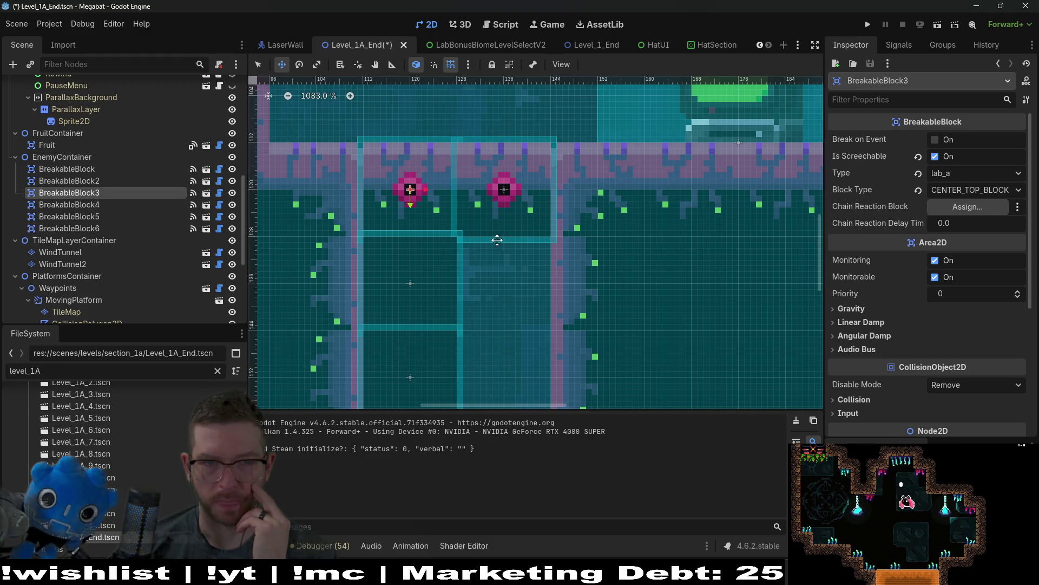
pyautogui.click(966, 208)
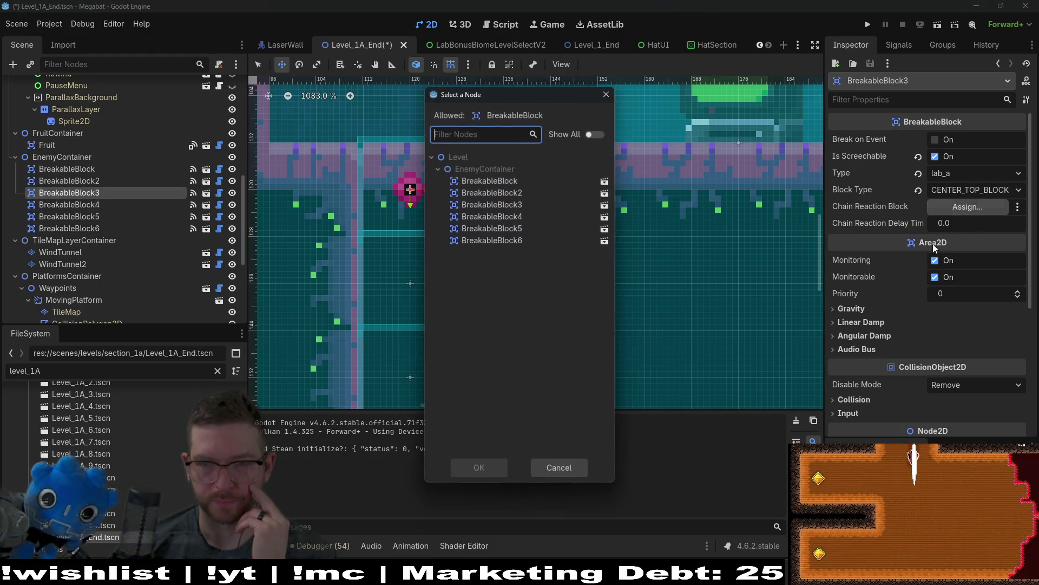
pyautogui.doubleClick(508, 228)
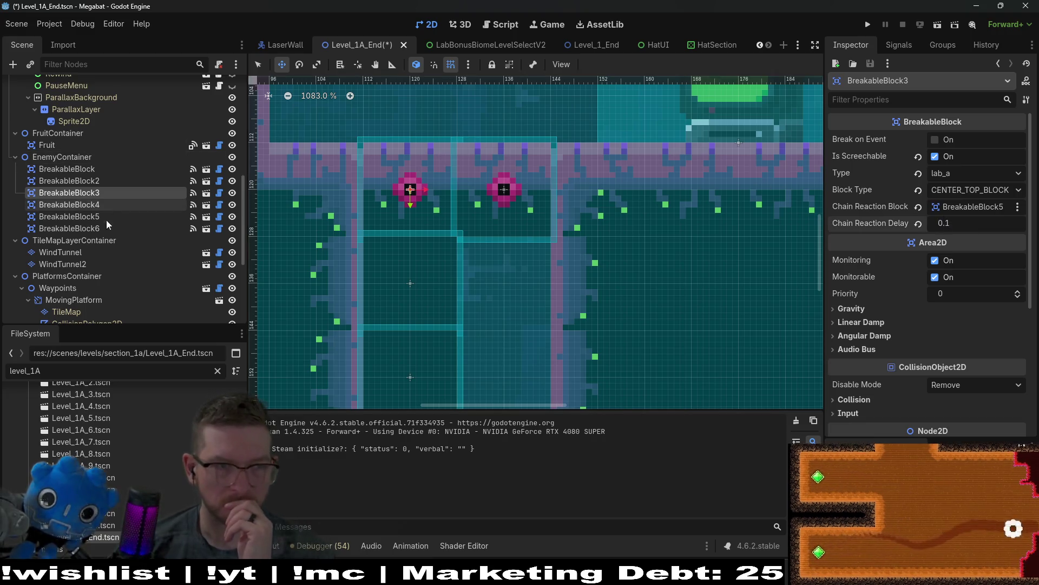
pyautogui.click(99, 216)
pyautogui.click(965, 208)
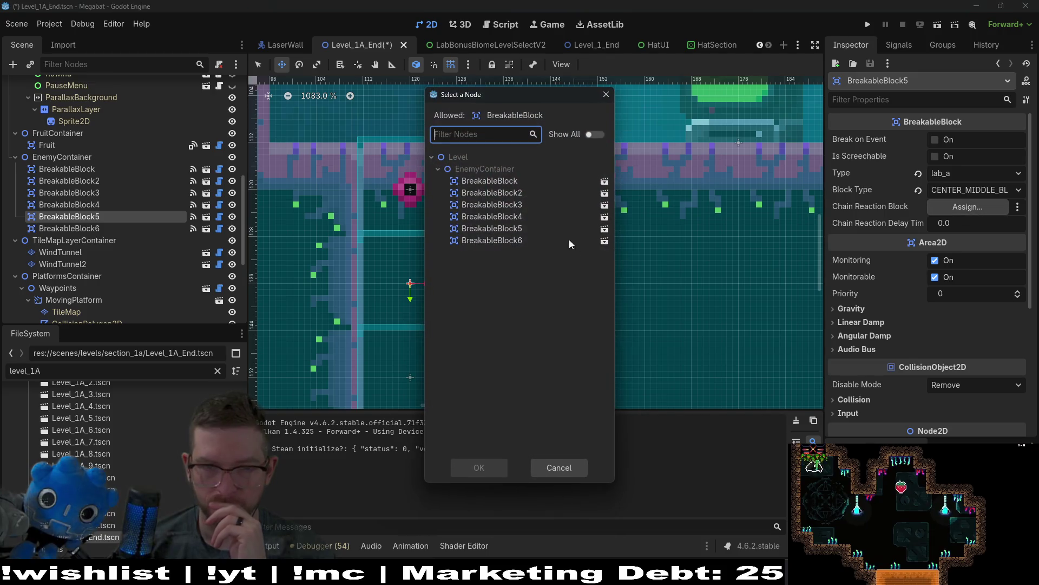
pyautogui.doubleClick(507, 239)
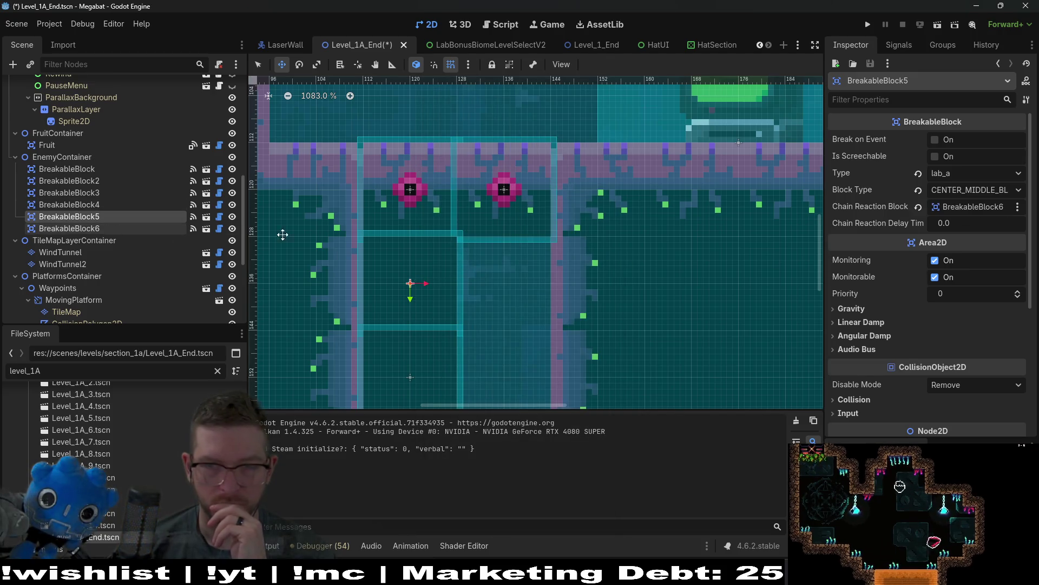
pyautogui.click(968, 223)
pyautogui.write('0.1')
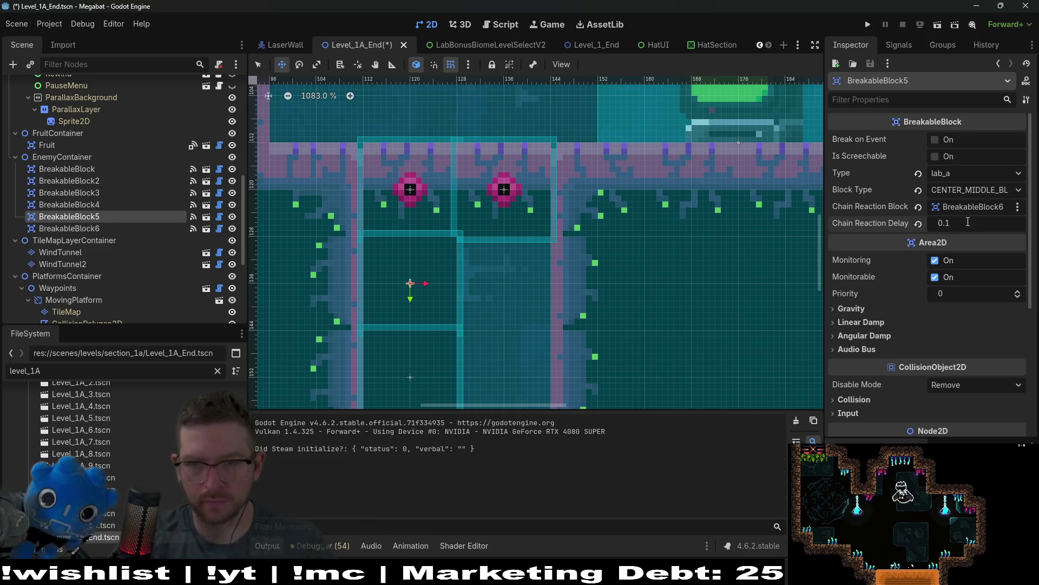
pyautogui.click(938, 25)
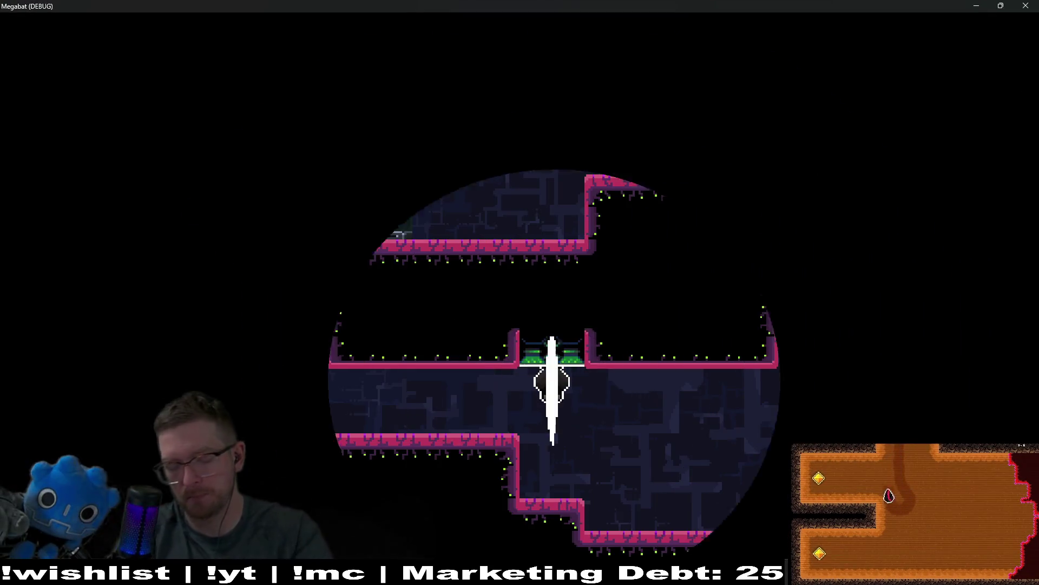
# - Fly the bat left along the lower corridor, drop to the floor, then close the game
pyautogui.press('Left')
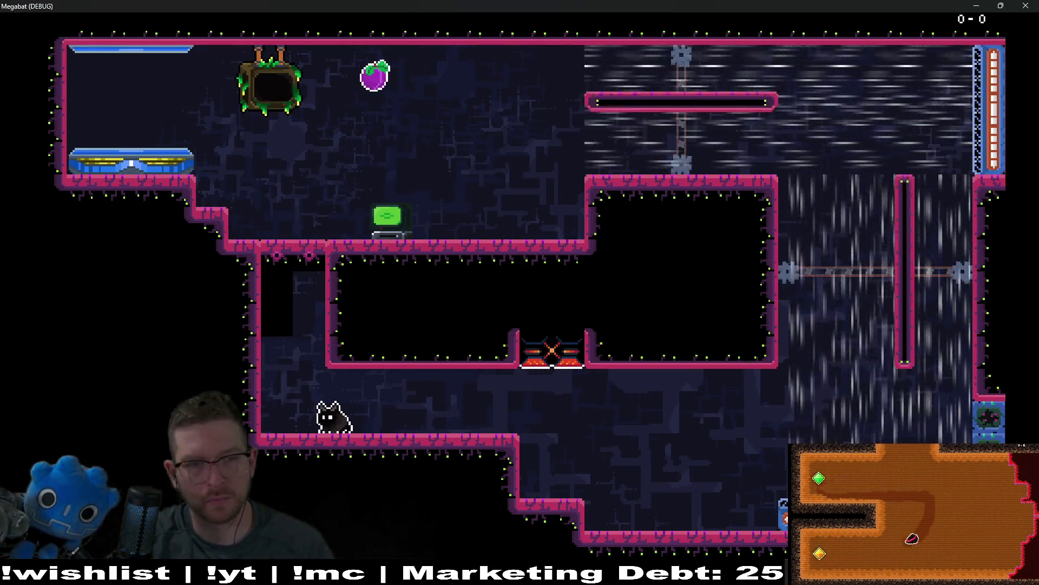
pyautogui.press('space')
pyautogui.press('Right')
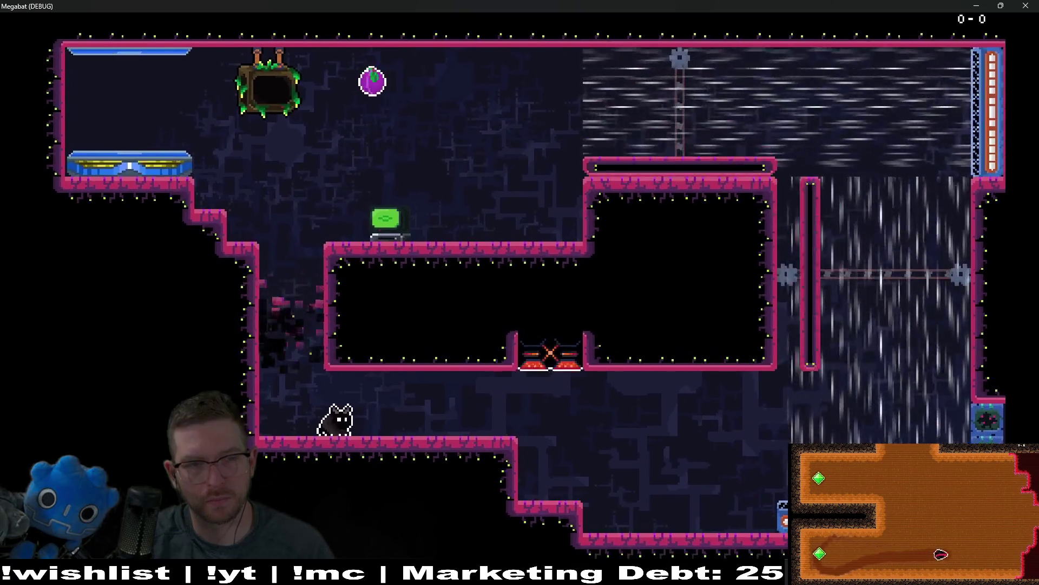
pyautogui.hotkey('alt', 'F4')
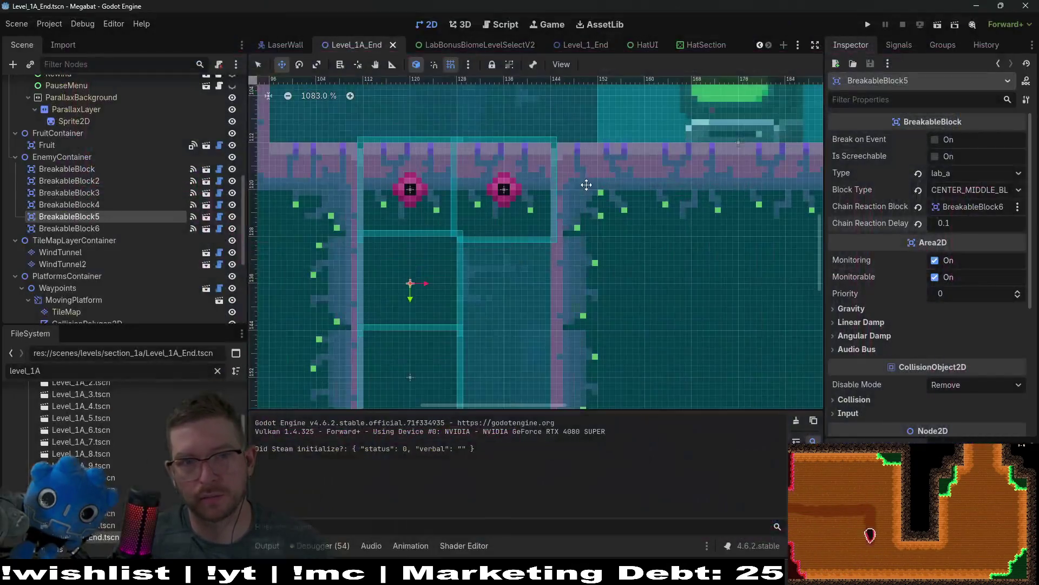
# - Set BreakableBlock5's chain reaction delay to 0.25, save the scene and run the game again
pyautogui.click(972, 223)
pyautogui.press('BackSpace')
pyautogui.write('25')
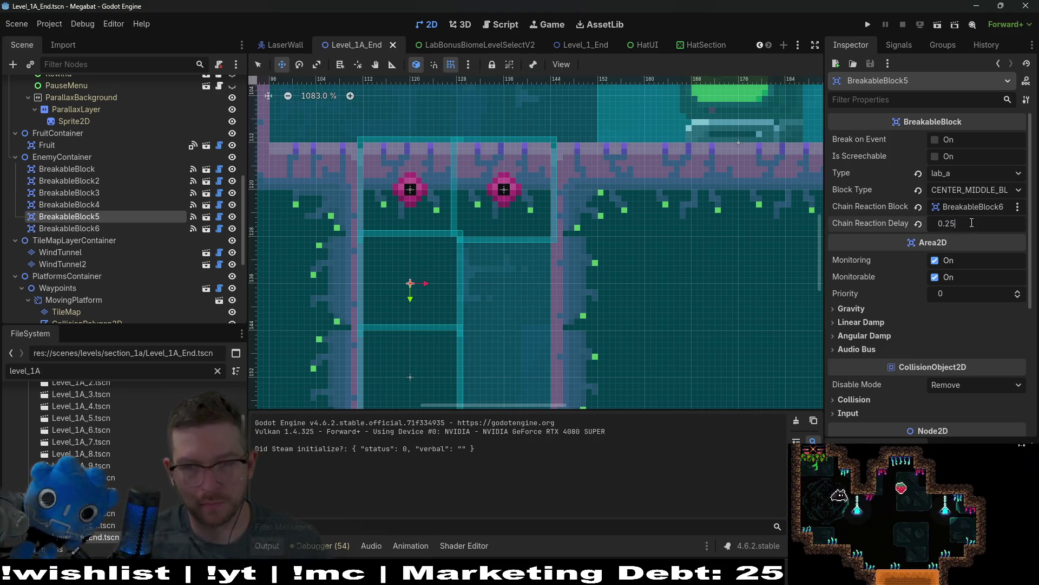
pyautogui.press('Return')
pyautogui.click(158, 230)
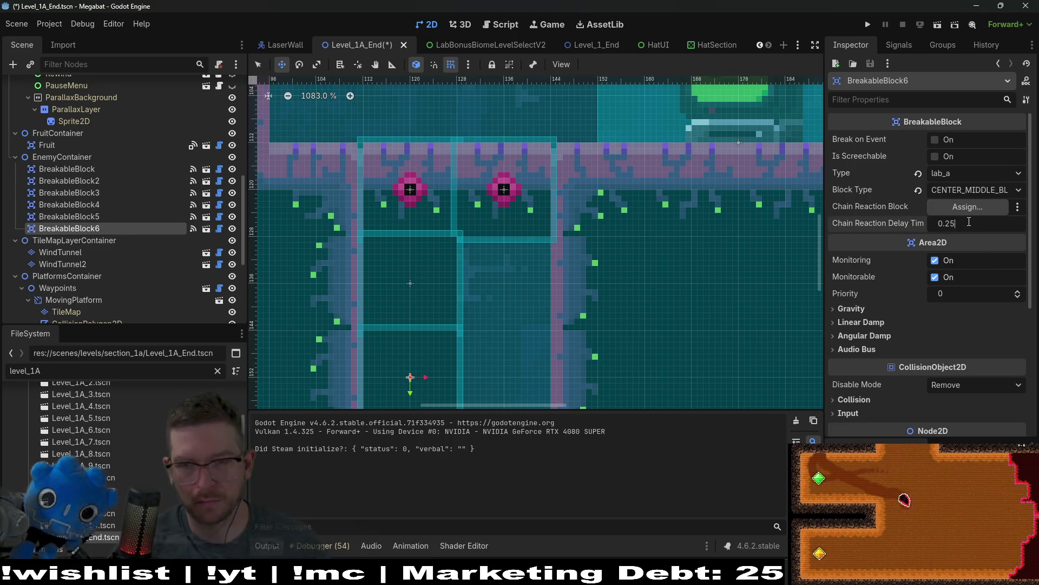
pyautogui.hotkey('ctrl', 's')
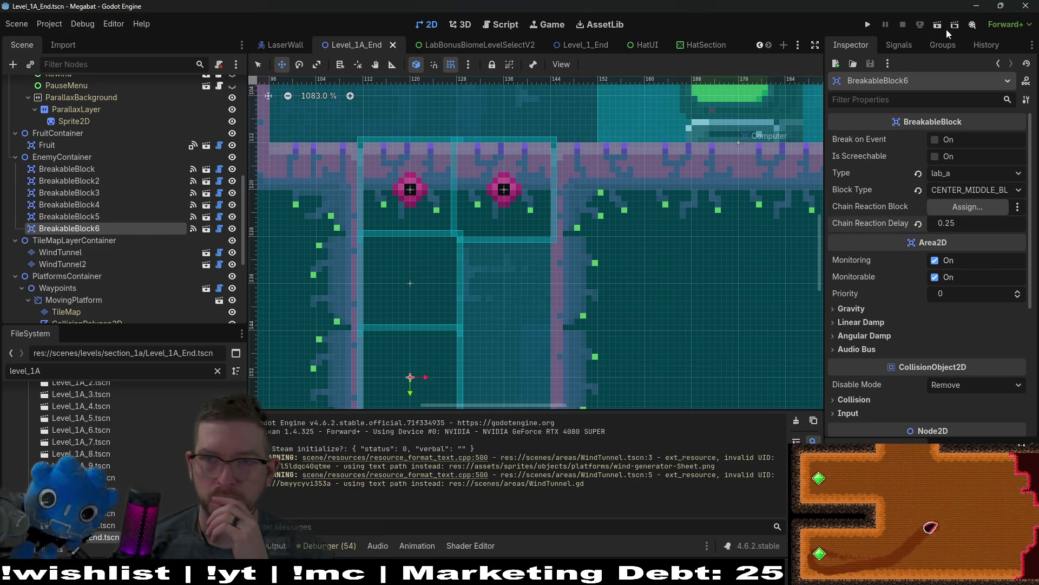
pyautogui.click(939, 26)
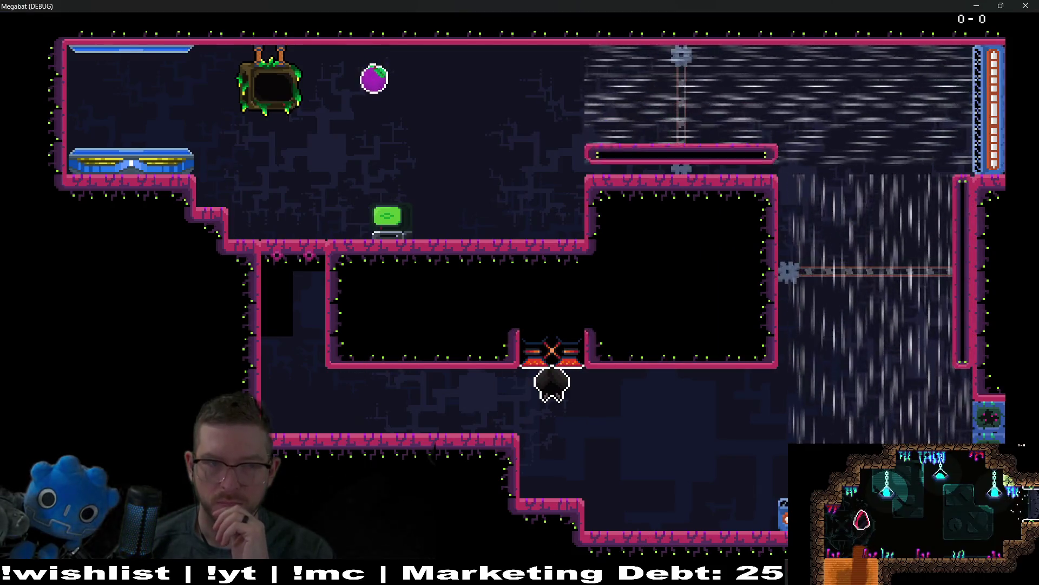
# - Fly the bat left and down onto the floor, then close the debug game
pyautogui.press('Left')
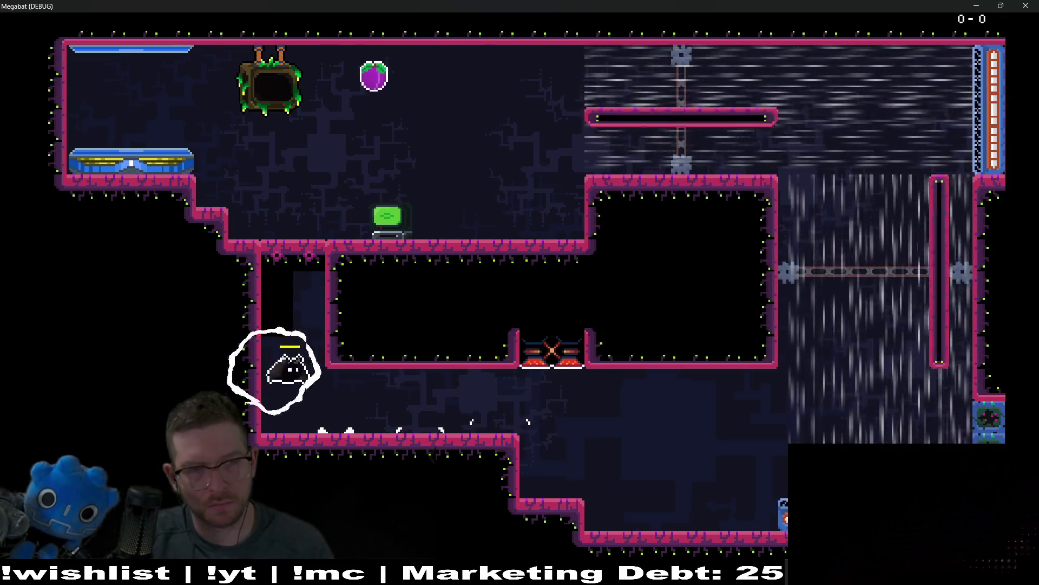
pyautogui.press('Right')
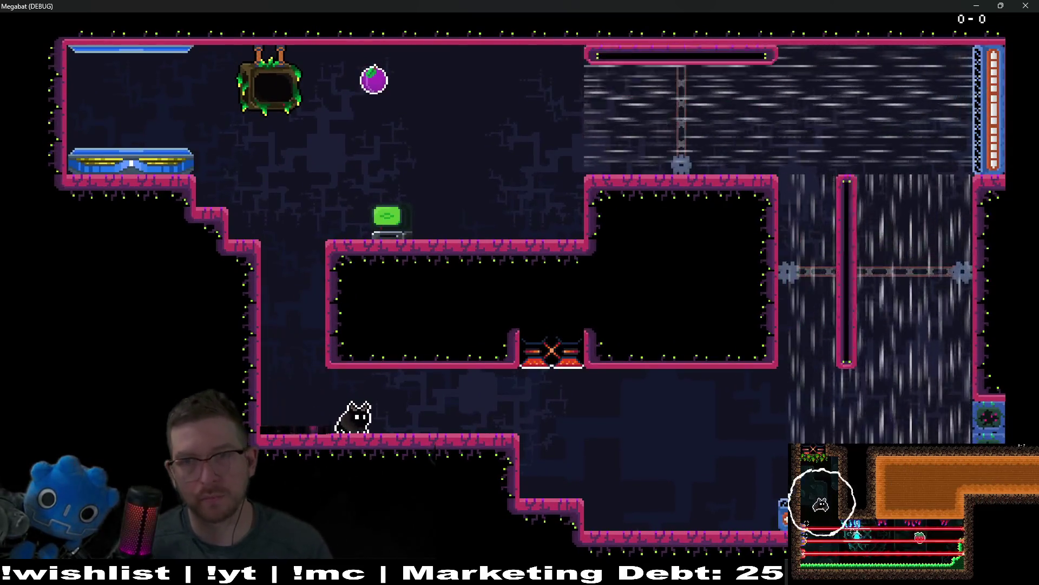
pyautogui.hotkey('alt', 'F4')
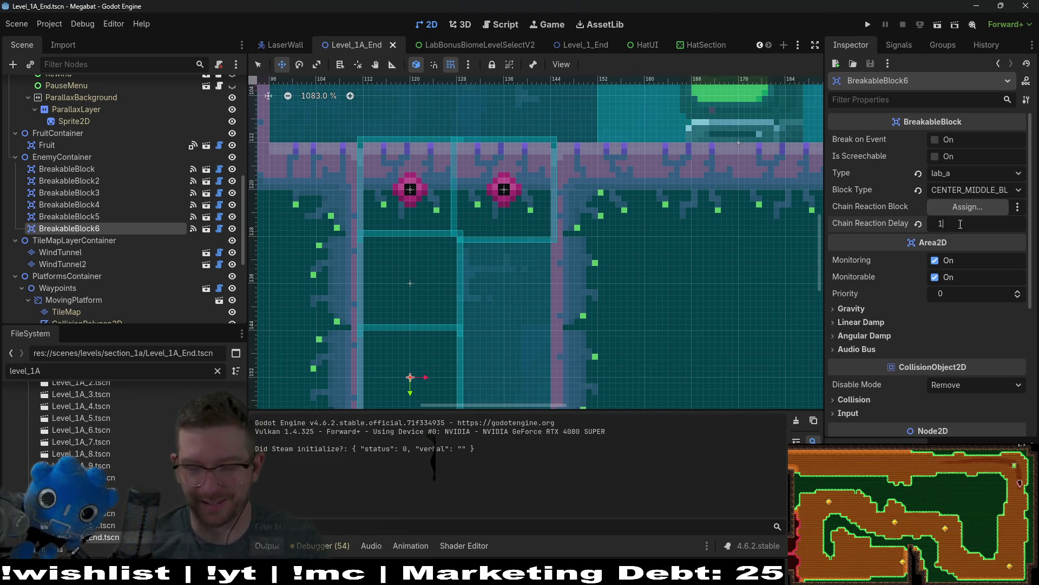
# - Confirm BreakableBlock6's chain reaction delay of 1 and save the scene
pyautogui.press('Return')
pyautogui.click(162, 217)
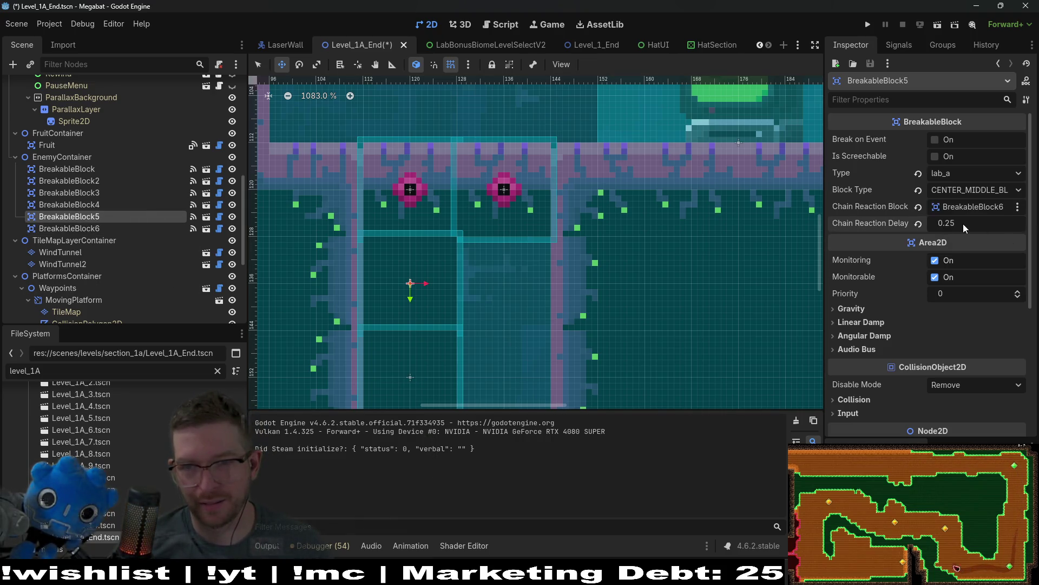
pyautogui.write('1')
pyautogui.hotkey('ctrl', 's')
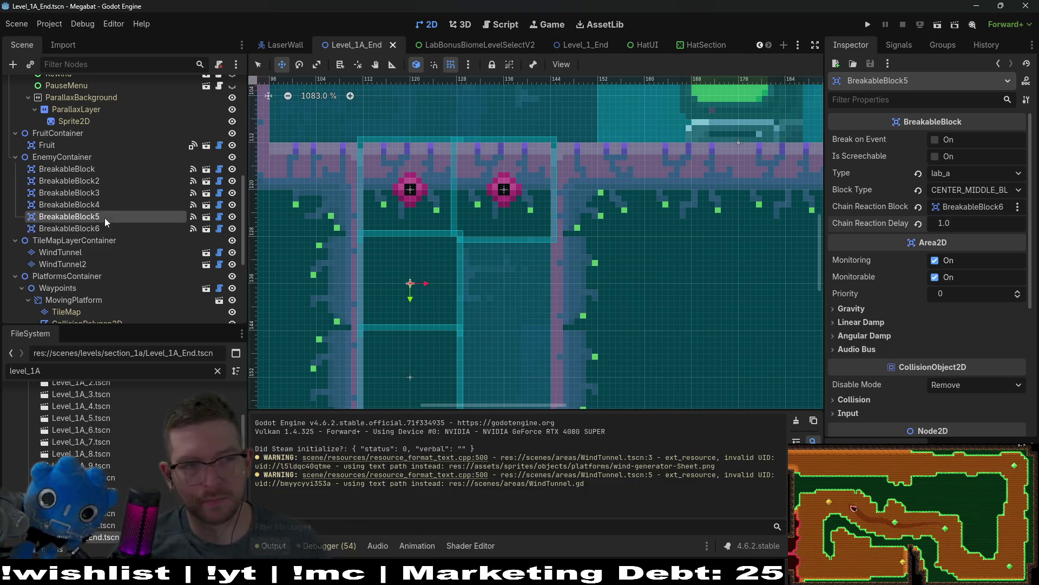
pyautogui.click(103, 228)
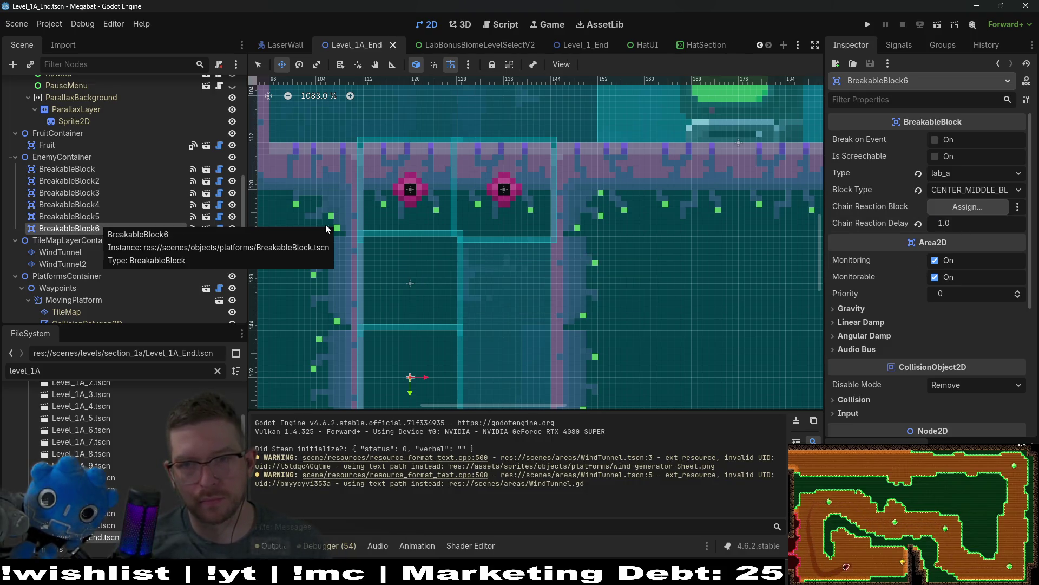
pyautogui.click(110, 216)
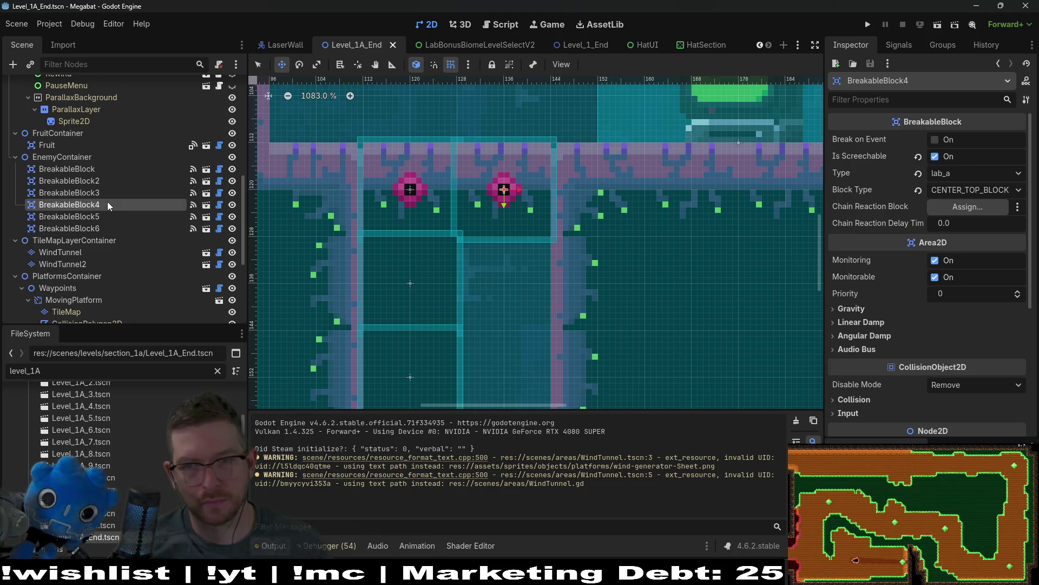
# - Set BreakableBlock3's chain reaction delay to 1 and save
pyautogui.click(109, 197)
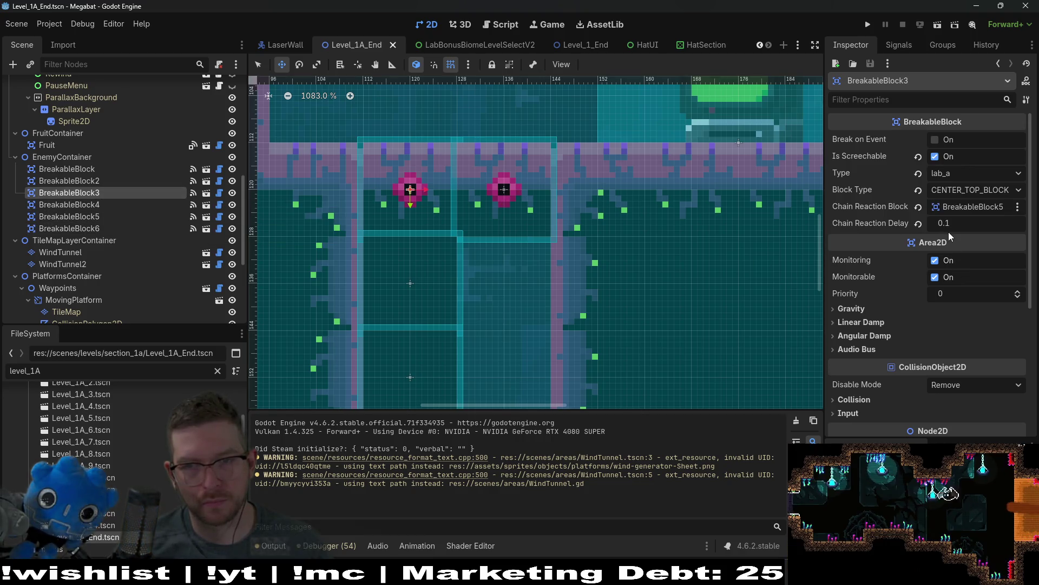
pyautogui.click(960, 223)
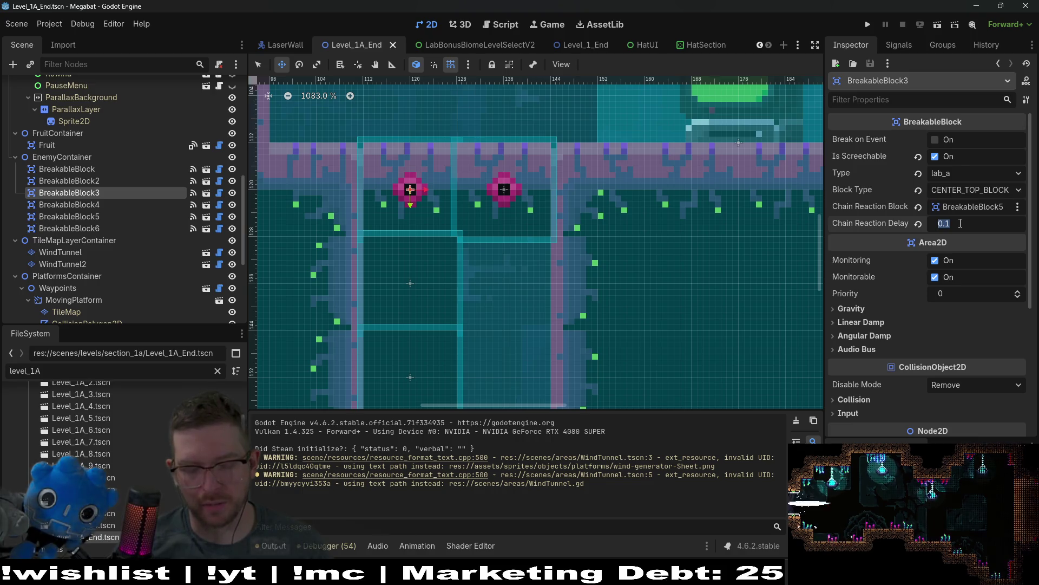
pyautogui.write('1')
pyautogui.press('Return')
pyautogui.hotkey('ctrl', 's')
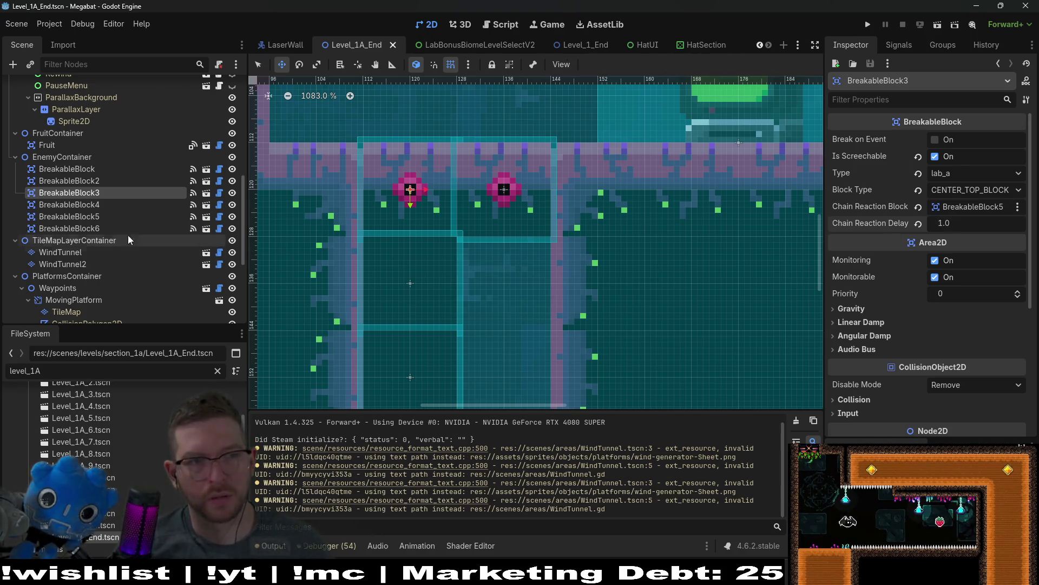
# - Enable Break on Event for both BreakableBlock5 and BreakableBlock6, then run the current scene
pyautogui.click(108, 205)
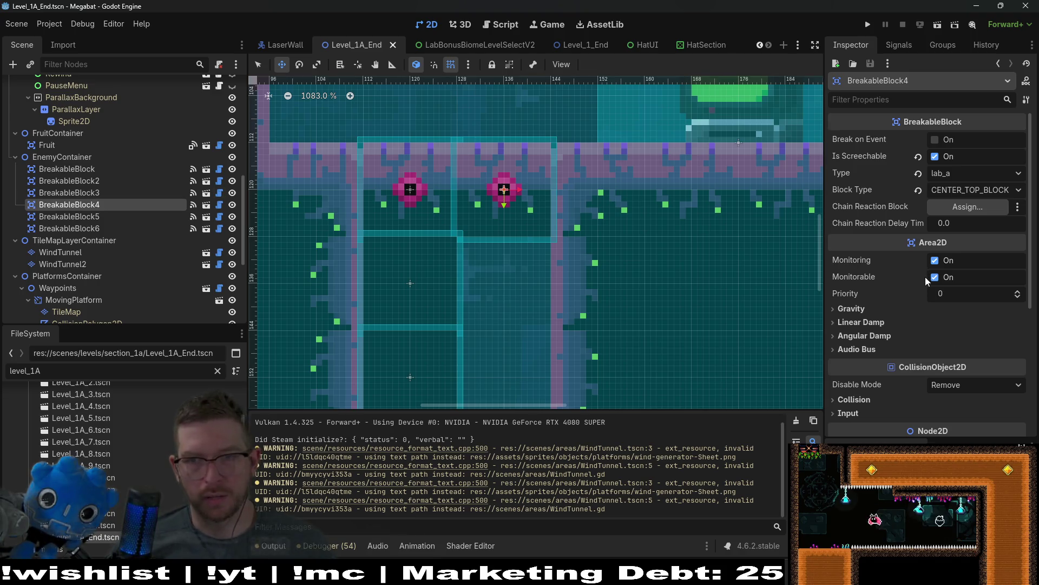
pyautogui.click(82, 217)
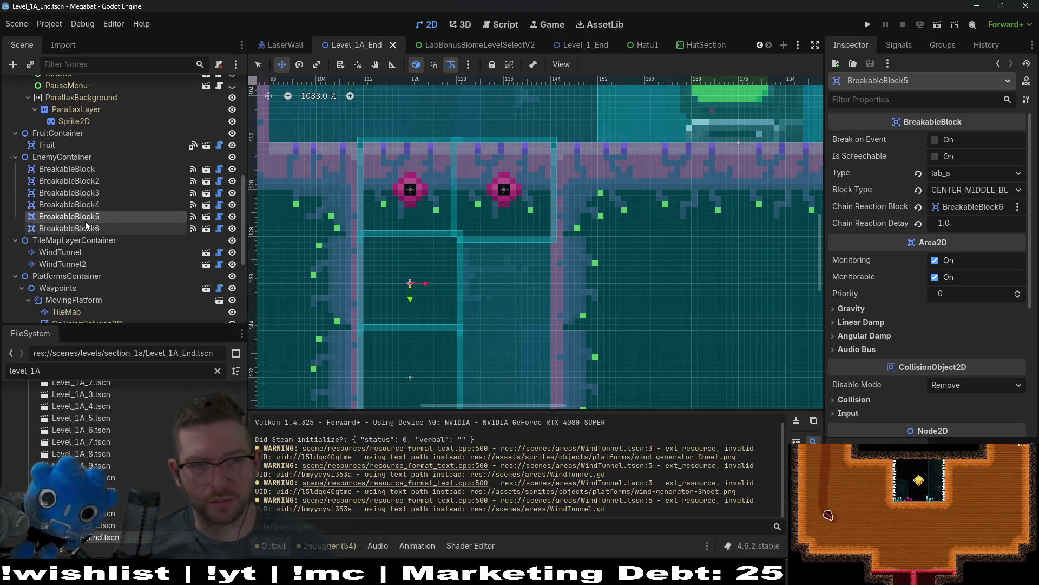
pyautogui.keyDown('shift'); pyautogui.click(83, 228); pyautogui.keyUp('shift')
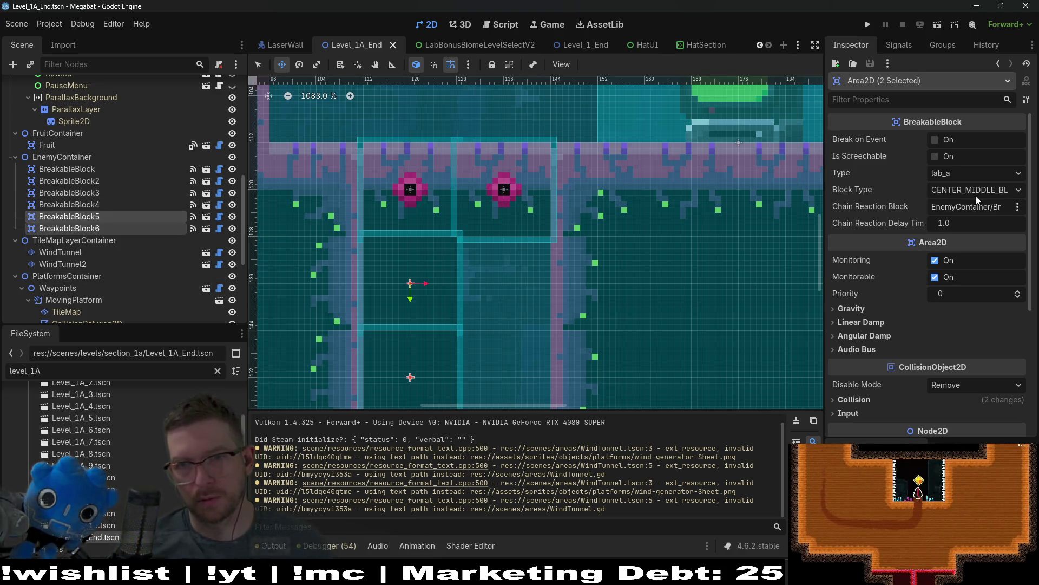
pyautogui.click(935, 140)
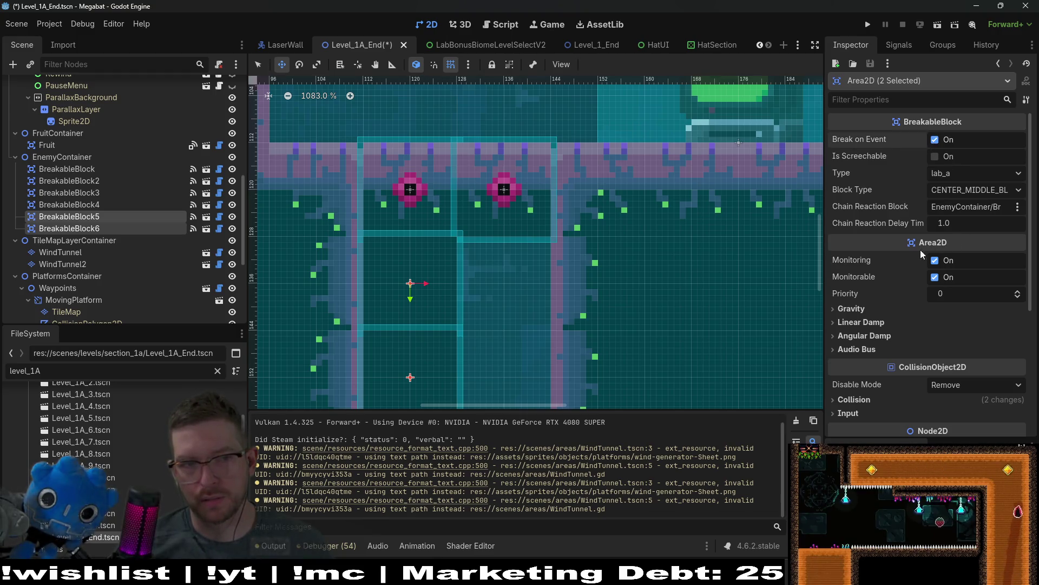
pyautogui.click(937, 25)
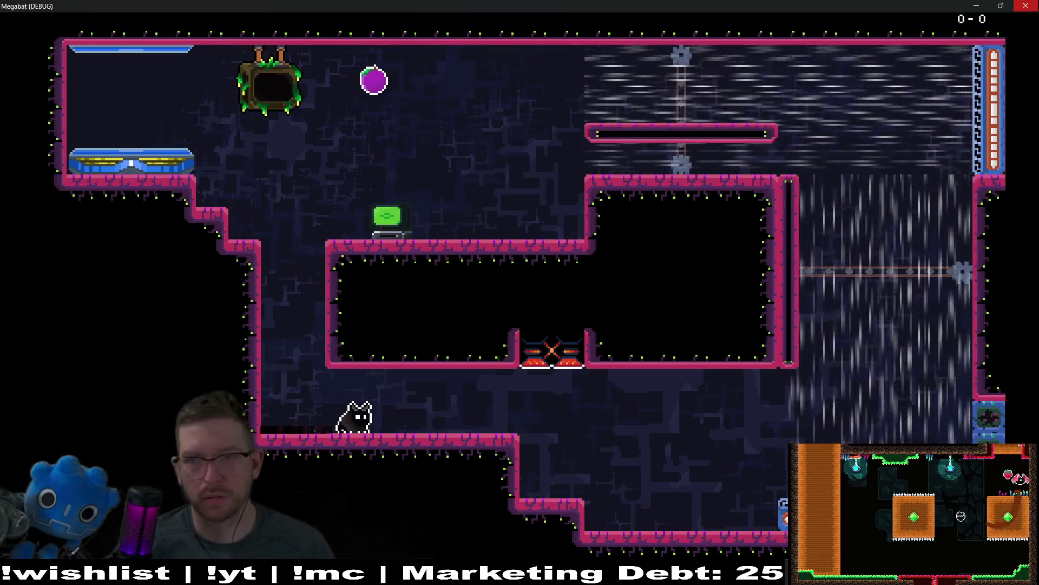
# - Stop the game and lower BreakableBlock3's chain reaction delay to a fraction of a second
pyautogui.press('F8')
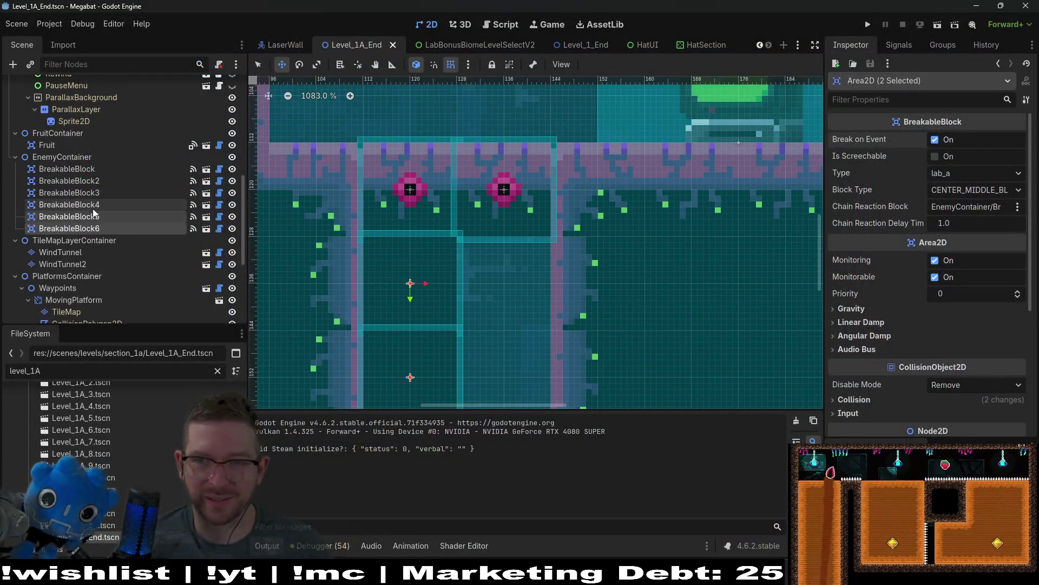
pyautogui.click(95, 216)
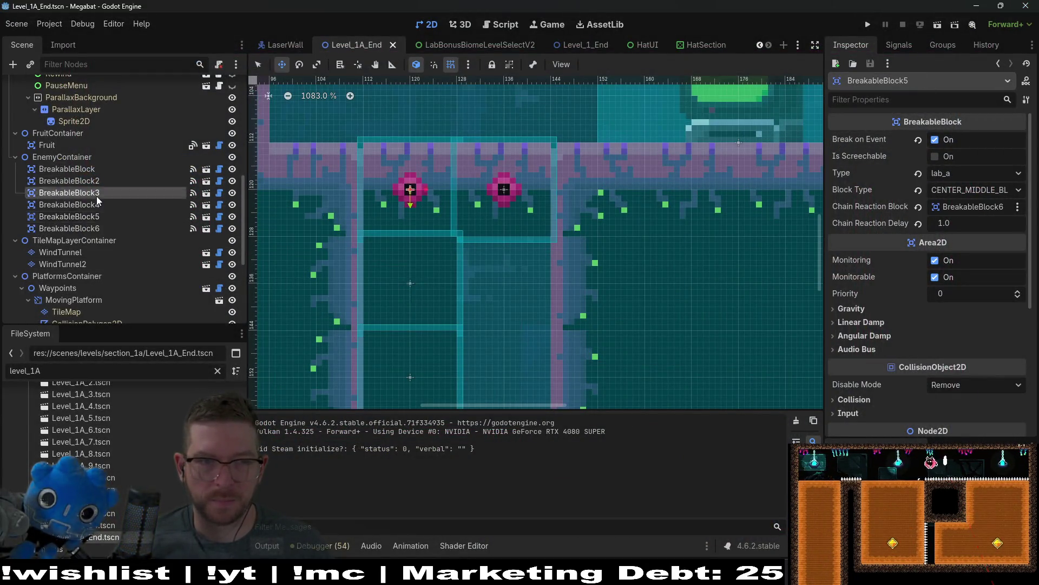
pyautogui.click(97, 196)
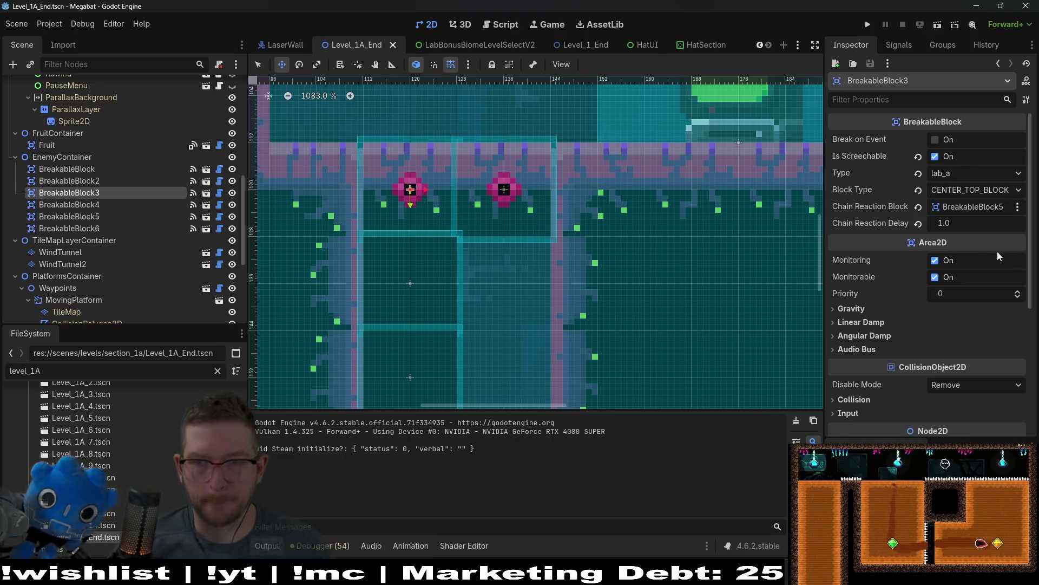
pyautogui.click(945, 223)
pyautogui.write('0.')
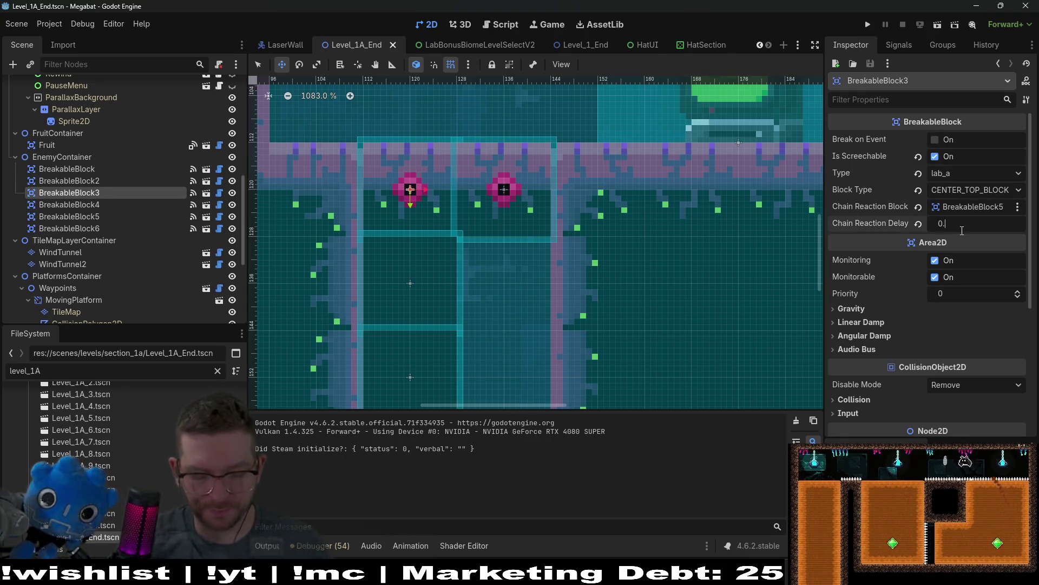
pyautogui.press('Return')
# - Set BreakableBlock5's chain reaction delay to 0.5 and save the scene
pyautogui.click(69, 216)
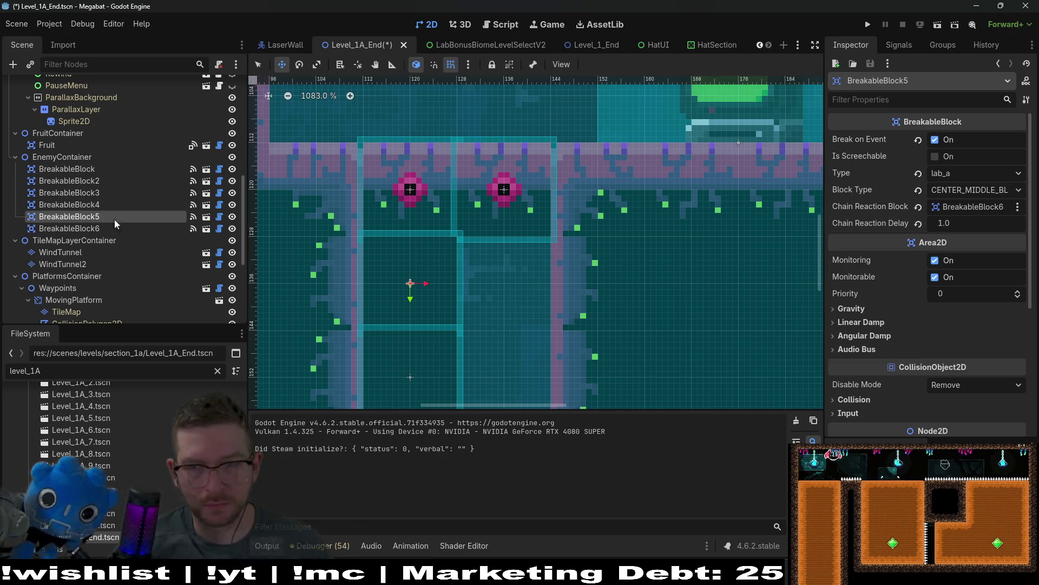
pyautogui.click(952, 224)
pyautogui.write('0.5')
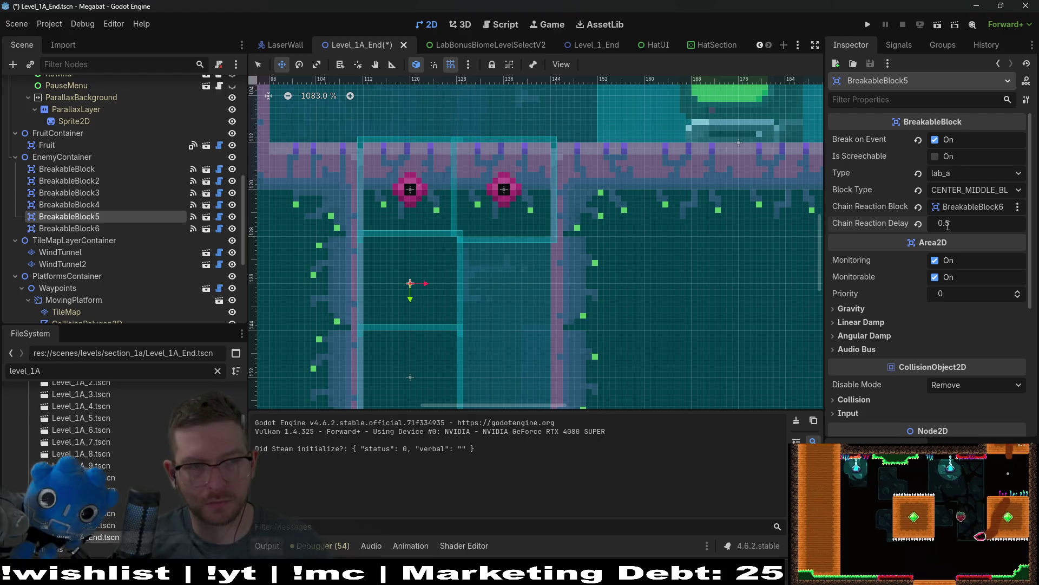
pyautogui.hotkey('ctrl', 's')
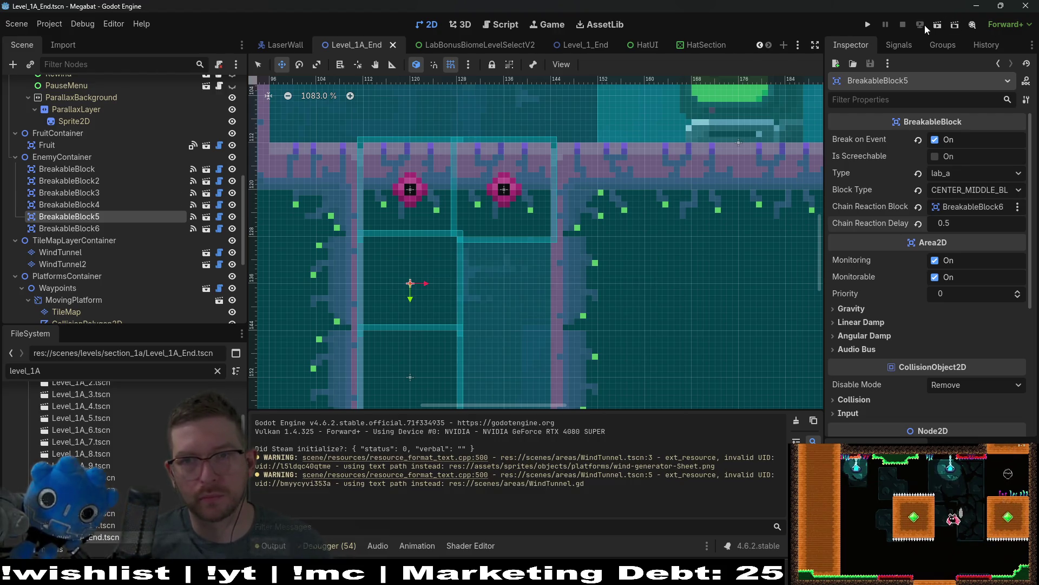
# - Run the scene again and move the bat left along the floor to test the timing
pyautogui.click(924, 25)
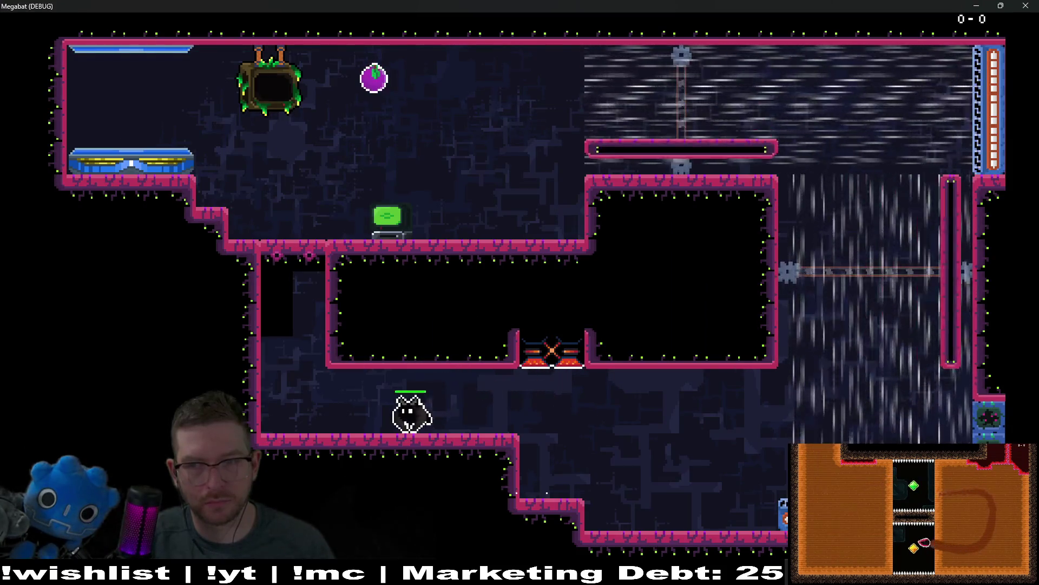
pyautogui.press('Left')
pyautogui.press('space')
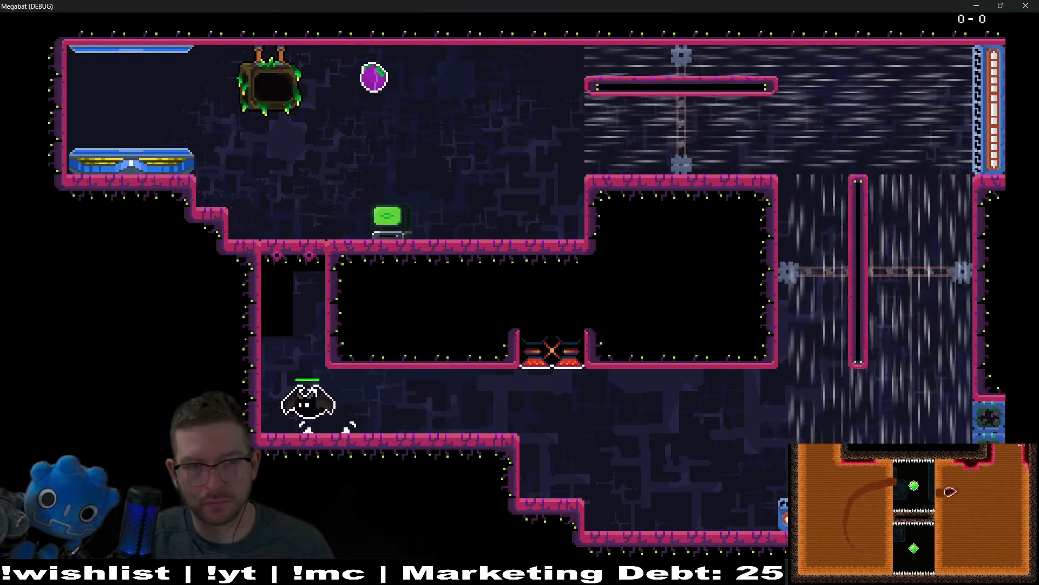